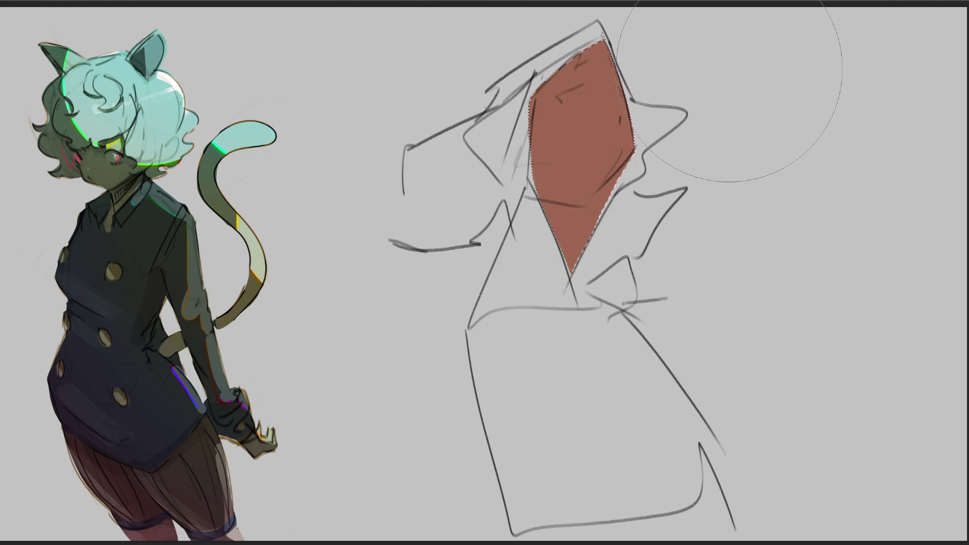
- Repaint the brown fill inside the selection with a light pink skin gradient
drag(583, 46, 620, 266)
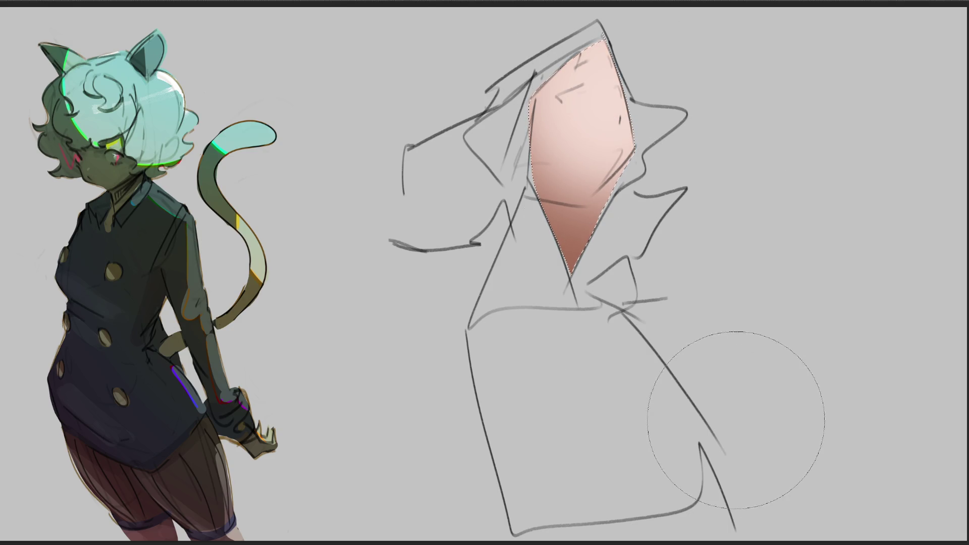
key(bracketleft)
key(bracketleft)
key(bracketleft)
key(bracketleft)
mouse_move(598, 190)
mouse_down()
mouse_move(568, 242)
mouse_move(564, 227)
mouse_move(565, 243)
mouse_up()
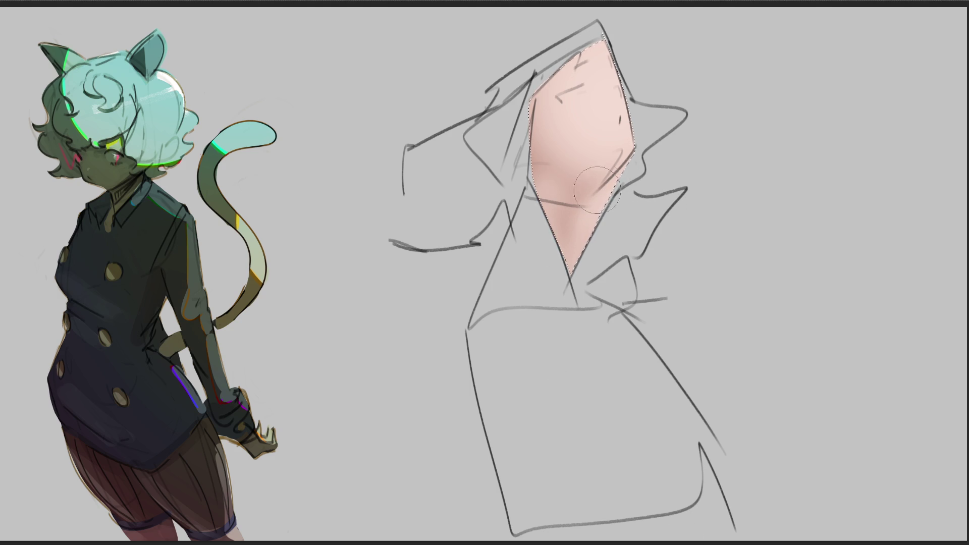
- Lay a dark shadow band across the neck with a darker top edge
drag(534, 174, 599, 217)
mouse_move(536, 173)
mouse_down()
mouse_move(611, 189)
mouse_move(634, 213)
mouse_up()
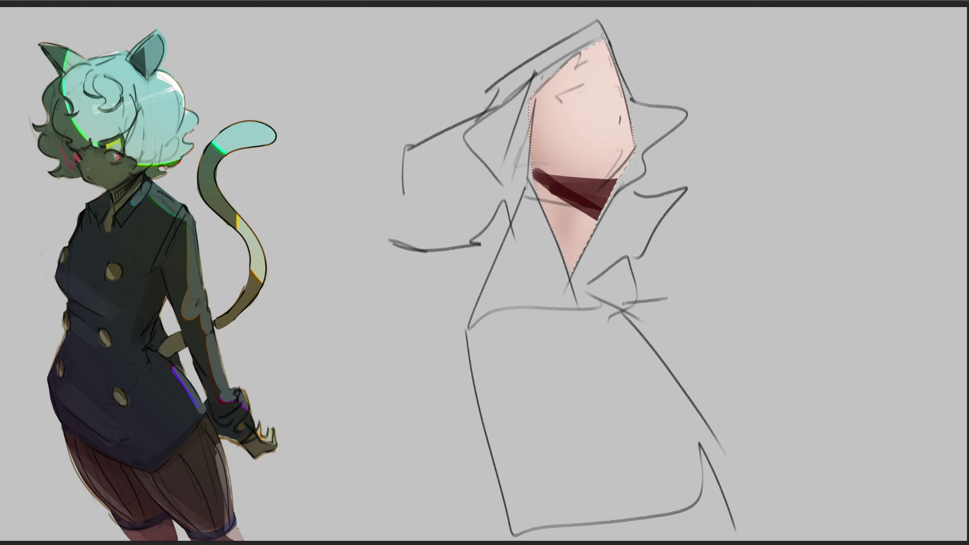
mouse_move(535, 176)
mouse_down()
mouse_move(621, 179)
mouse_move(605, 194)
mouse_up()
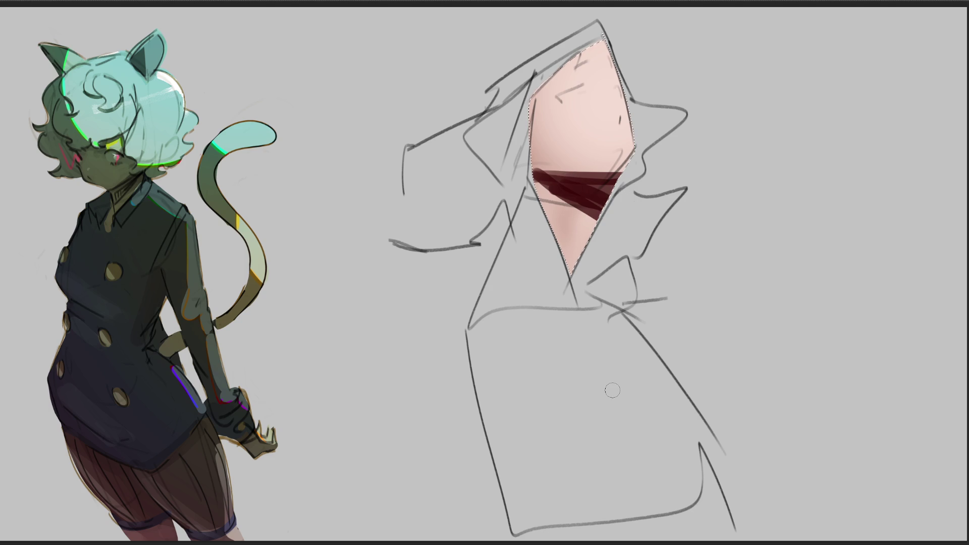
- Shade the face's right and left edges, undoing a stray dark mark above the eye
mouse_move(617, 70)
mouse_down()
mouse_move(621, 96)
mouse_move(567, 99)
mouse_up()
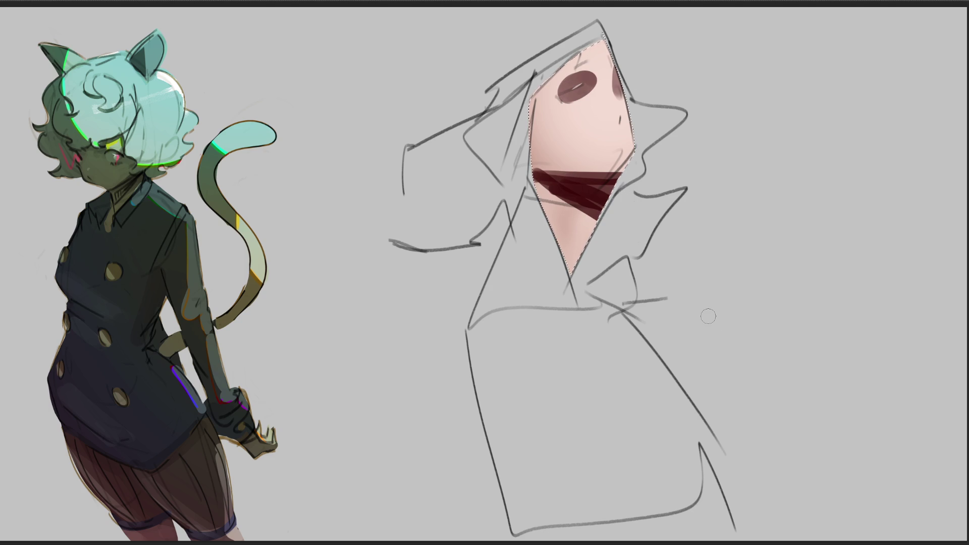
drag(535, 113, 549, 168)
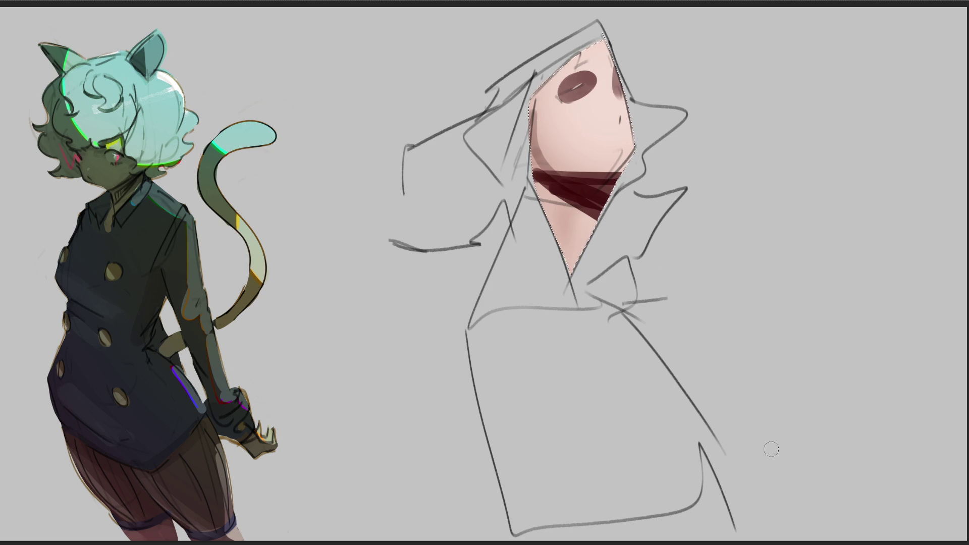
drag(587, 61, 568, 74)
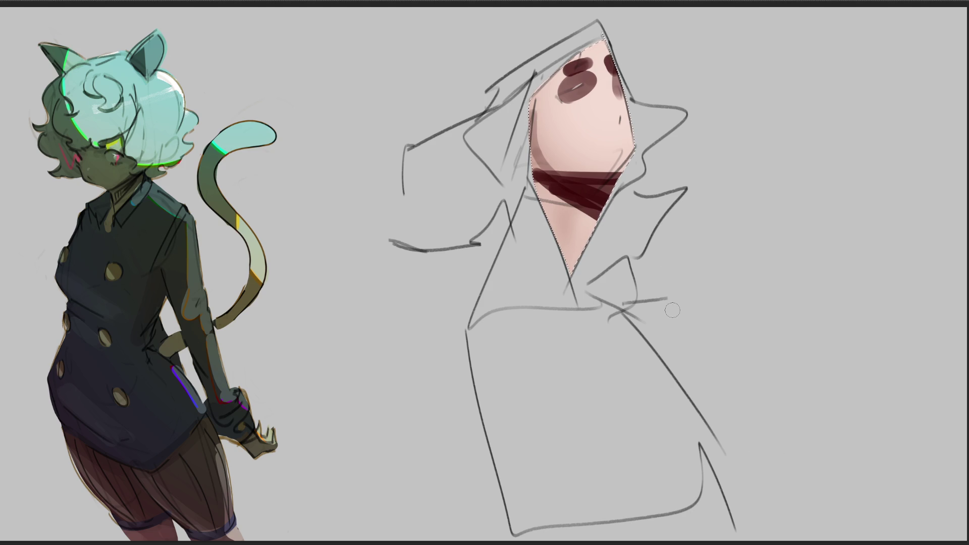
key(ctrl+z)
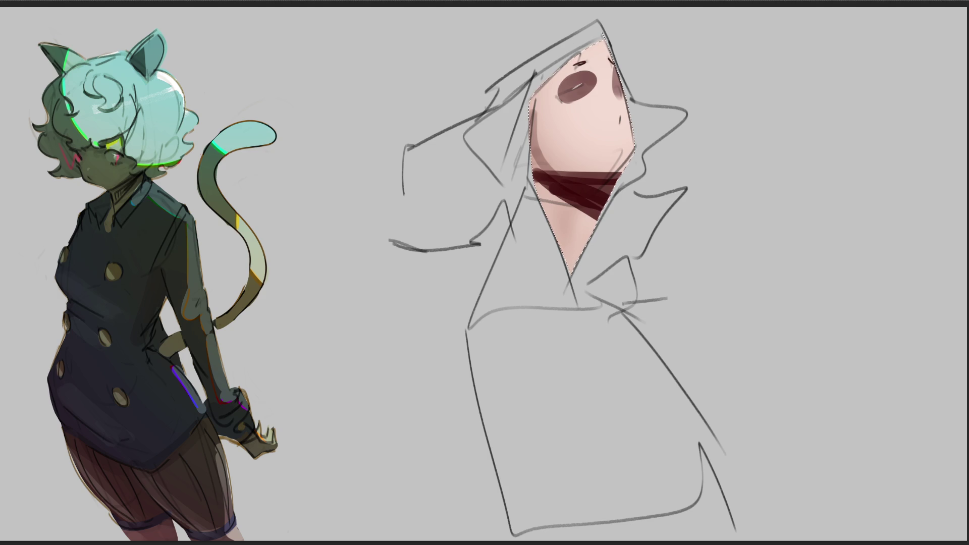
- Add a closed-eye line, a small round mouth and a pink cheek blush
drag(567, 93, 588, 85)
drag(621, 129, 625, 152)
mouse_move(590, 106)
mouse_down()
mouse_move(599, 118)
mouse_move(617, 102)
mouse_move(577, 106)
mouse_up()
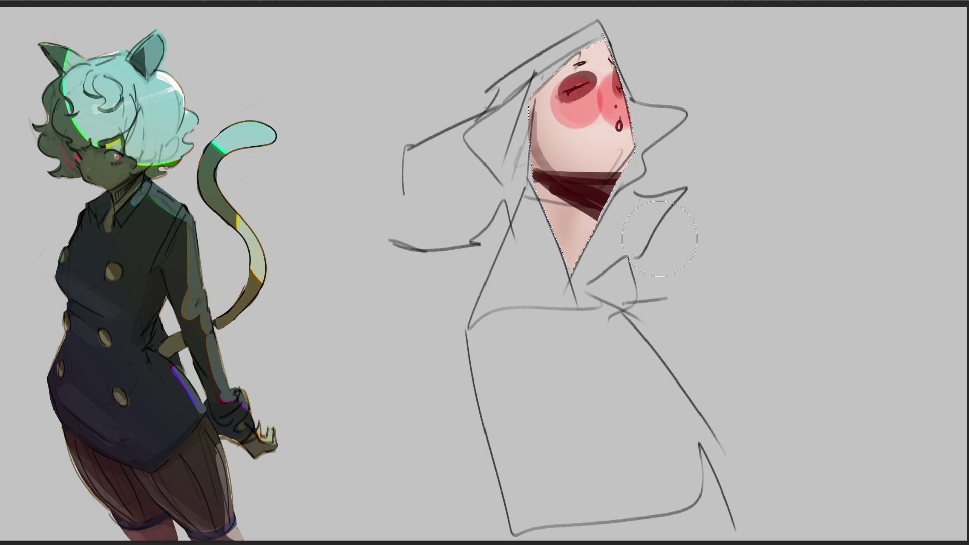
- Paint red accents over the neck shadow, undoing one stray stroke
drag(617, 178, 595, 213)
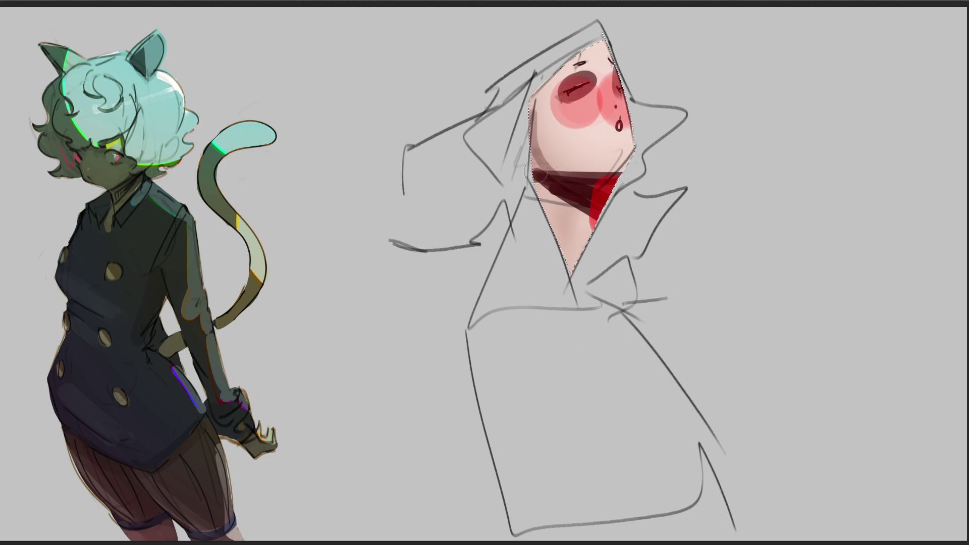
drag(534, 172, 595, 182)
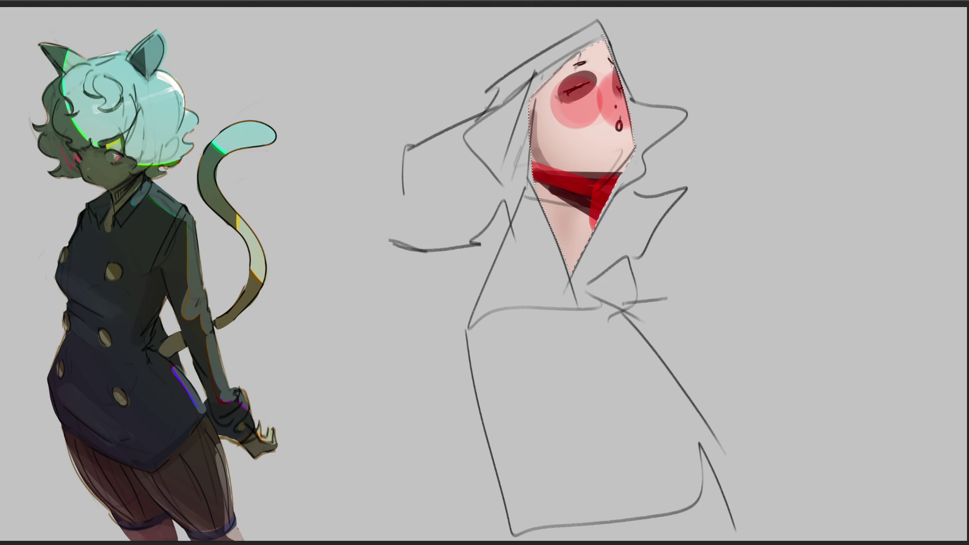
key(ctrl+z)
drag(521, 171, 505, 161)
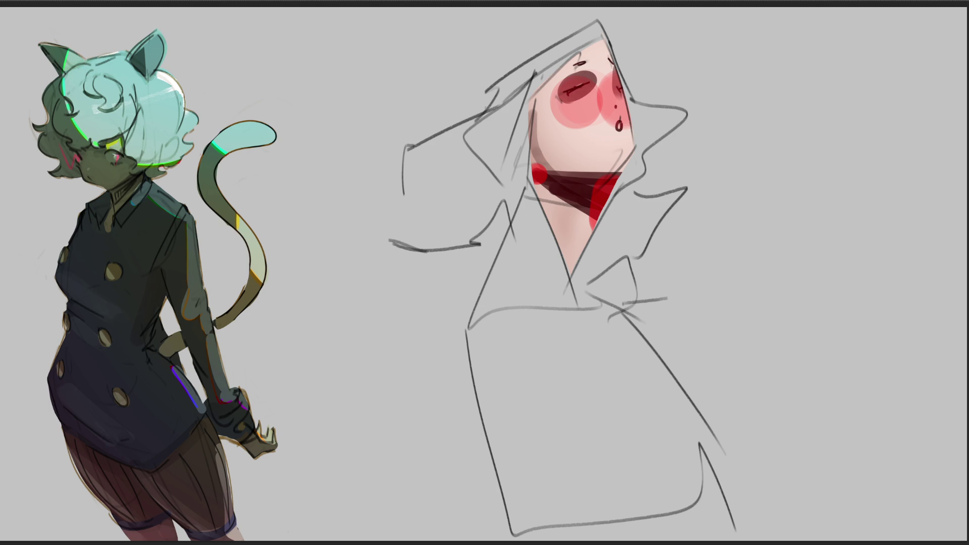
mouse_move(614, 35)
mouse_down()
mouse_move(415, 260)
mouse_move(603, 19)
mouse_up()
- Lasso the hair, fill it solid black including the grey notch, then deselect
mouse_move(603, 18)
mouse_down()
mouse_move(669, 185)
mouse_move(635, 136)
mouse_up()
drag(393, 242, 773, 69)
drag(515, 99, 599, 22)
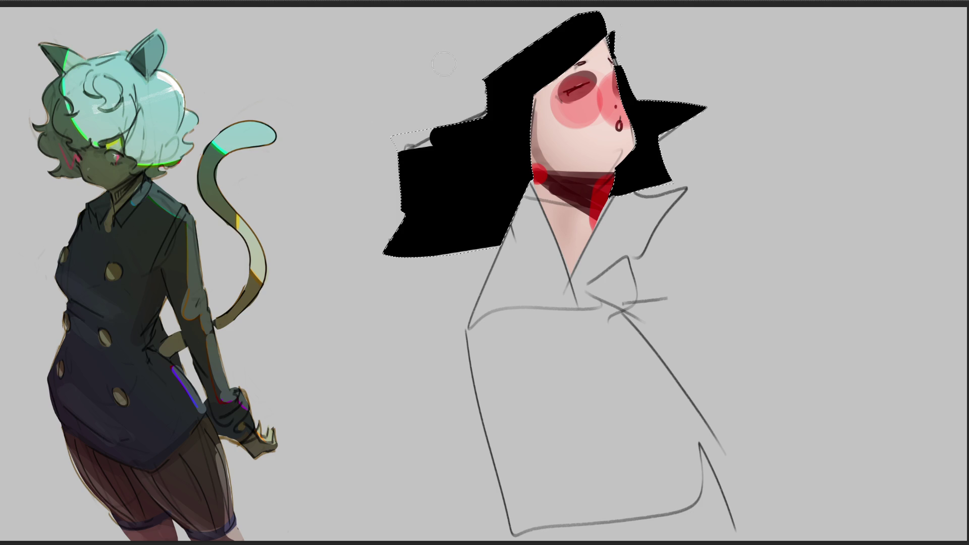
drag(398, 147, 432, 130)
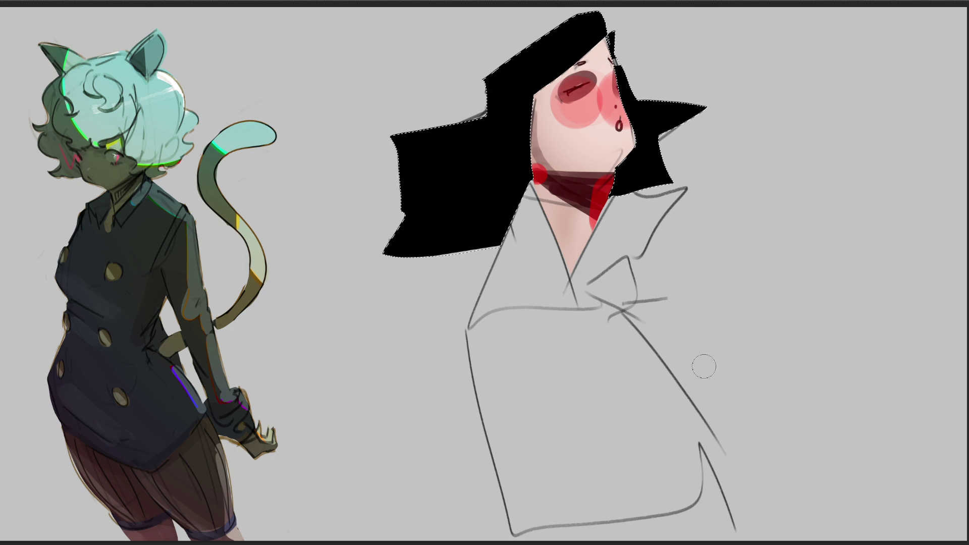
key(ctrl+d)
- Block in the collar with black and the lower coat body with dark grey
mouse_move(623, 202)
mouse_down()
mouse_move(578, 288)
mouse_move(634, 245)
mouse_move(632, 312)
mouse_up()
drag(518, 190, 594, 333)
mouse_move(534, 212)
mouse_down()
mouse_move(500, 273)
mouse_move(606, 349)
mouse_up()
drag(515, 250, 643, 341)
drag(546, 296, 658, 355)
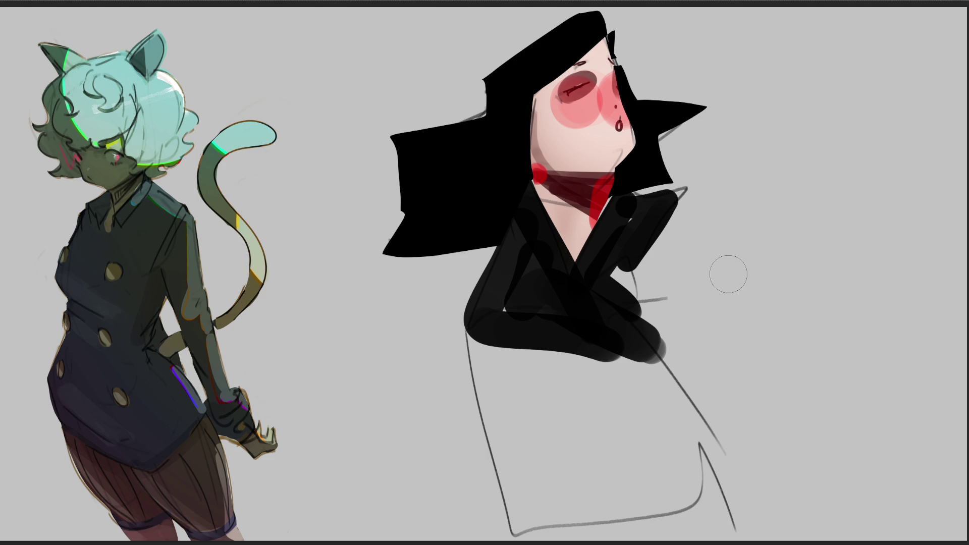
drag(485, 318, 553, 534)
mouse_move(530, 333)
mouse_down()
mouse_move(602, 491)
mouse_move(638, 466)
mouse_move(714, 519)
mouse_up()
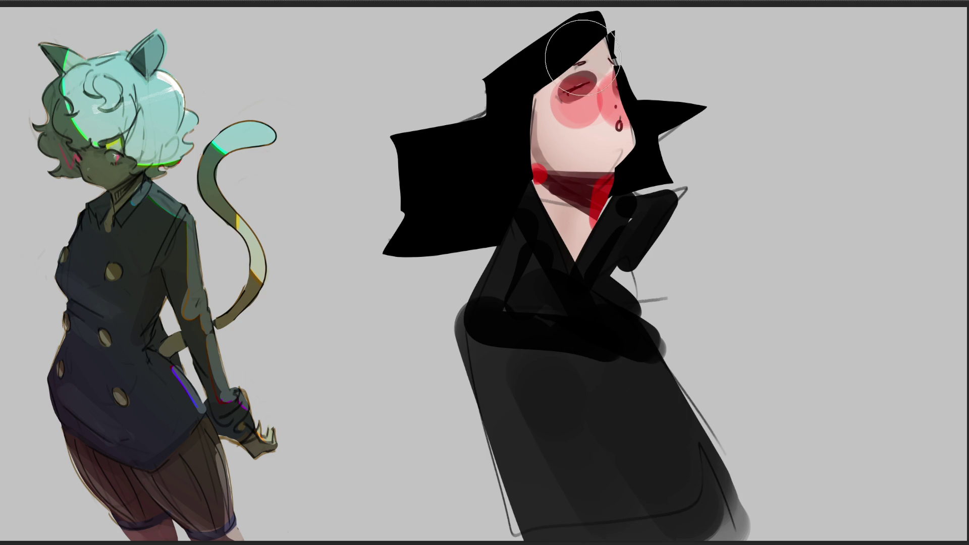
- Smooth the face and neck skin tone and darken the closed eye
drag(575, 80, 579, 235)
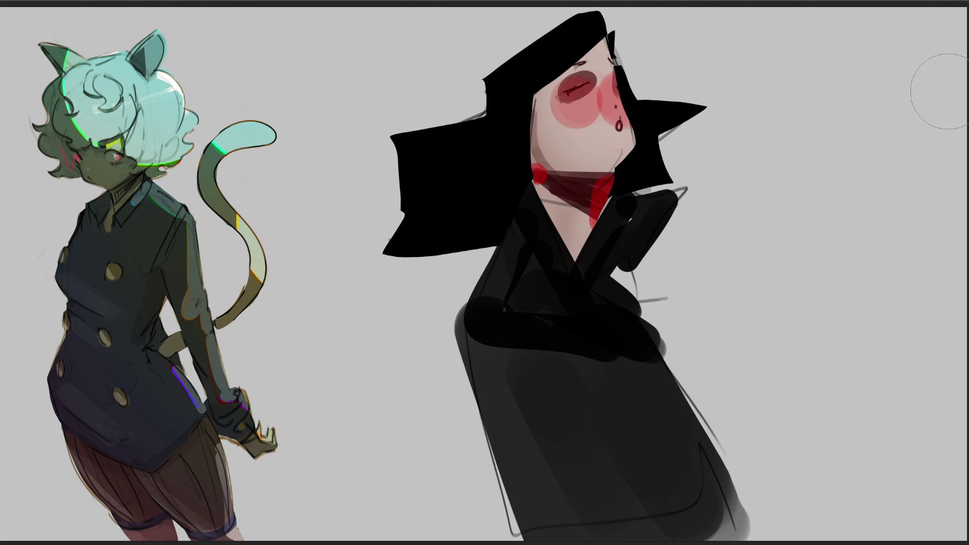
drag(554, 70, 569, 73)
- Brighten the eye highlight, shade the eyelid and sample the neck colour
click(573, 92)
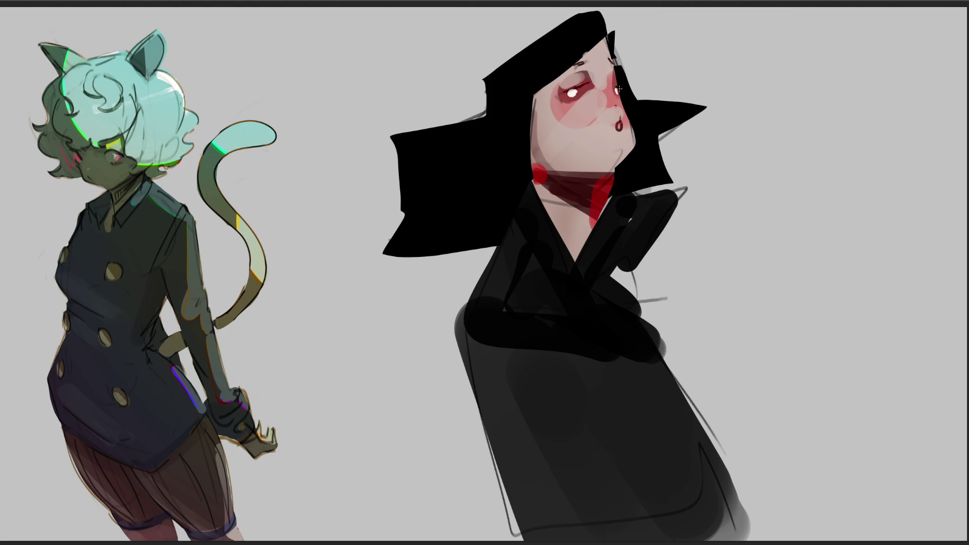
mouse_move(576, 81)
mouse_down()
mouse_move(562, 92)
mouse_move(578, 87)
mouse_up()
alt+click(583, 173)
- Repaint the neck as a lighter V with a dark right edge and light pink left side
drag(589, 193, 572, 252)
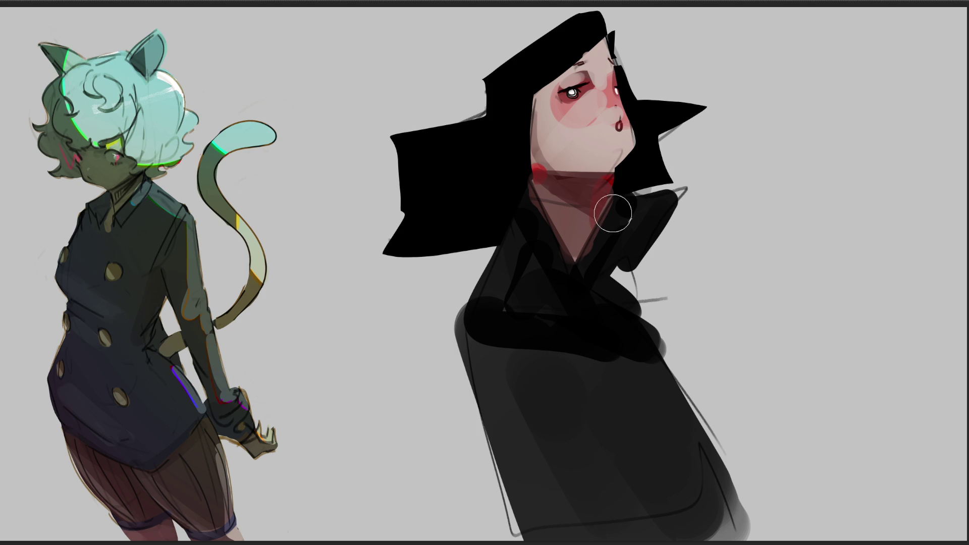
drag(628, 184, 581, 273)
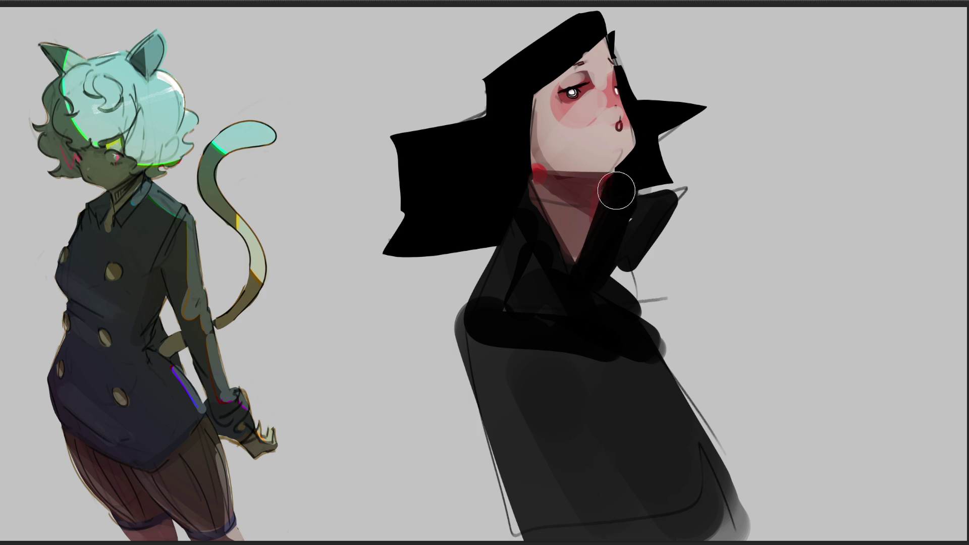
drag(616, 190, 581, 261)
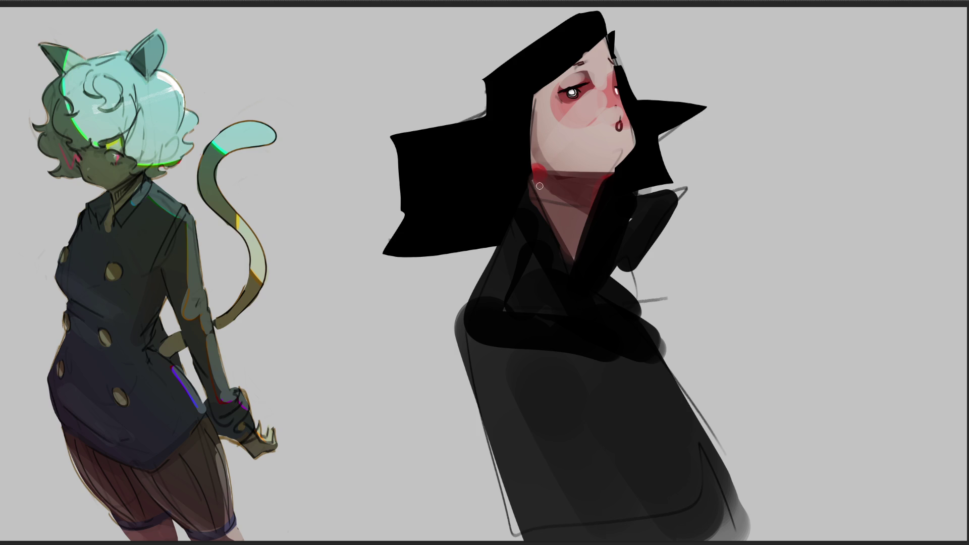
mouse_move(540, 183)
mouse_down()
mouse_move(577, 249)
mouse_move(576, 222)
mouse_up()
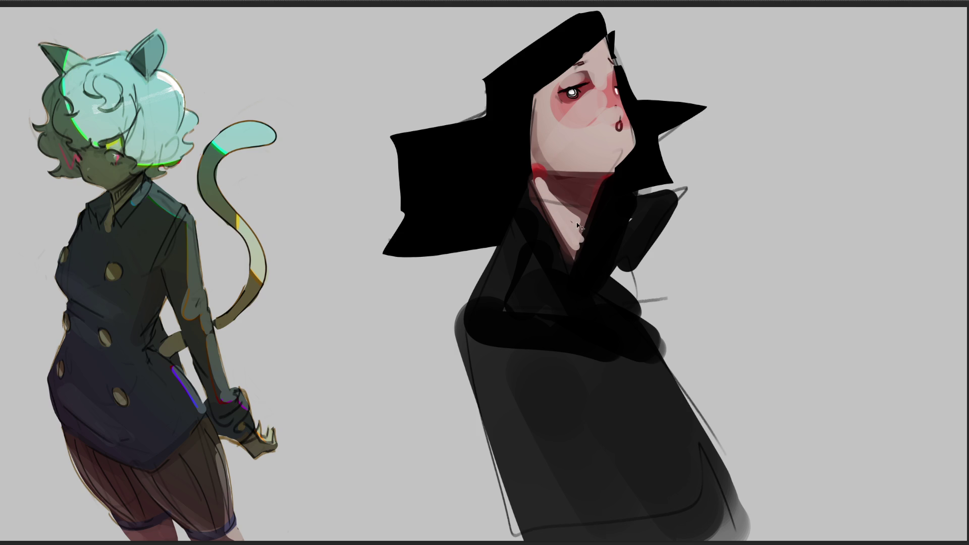
- Undo the pale neck strokes, touch up darker, then restore the pale stroke
key(ctrl+z)
mouse_move(547, 188)
mouse_down()
mouse_move(579, 215)
mouse_move(584, 263)
mouse_up()
key(ctrl+shift+z)
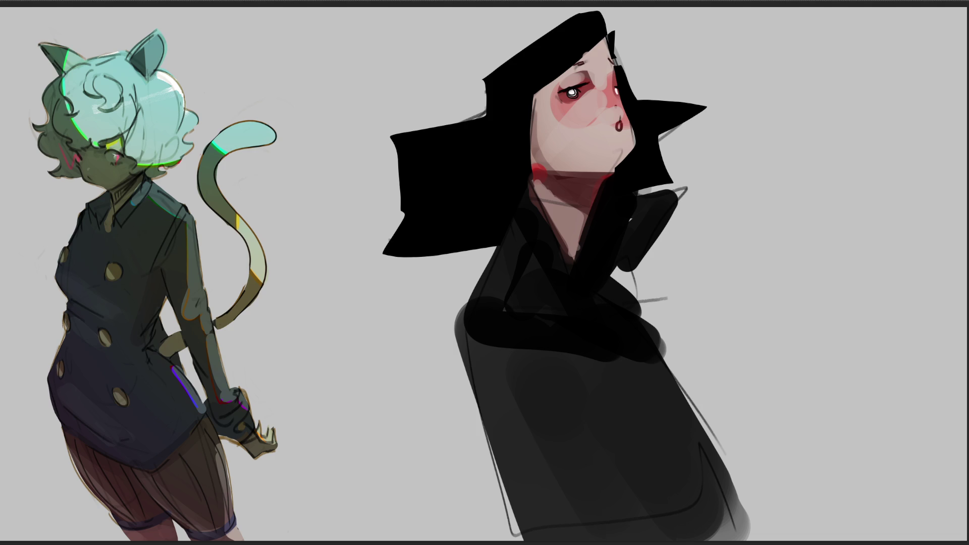
- Round the hair's upper-left corner and extend its edge down beside the forehead
mouse_move(410, 134)
mouse_down()
mouse_move(502, 91)
mouse_move(489, 73)
mouse_move(591, 14)
mouse_move(623, 59)
mouse_up()
drag(612, 23, 623, 73)
drag(620, 13, 638, 75)
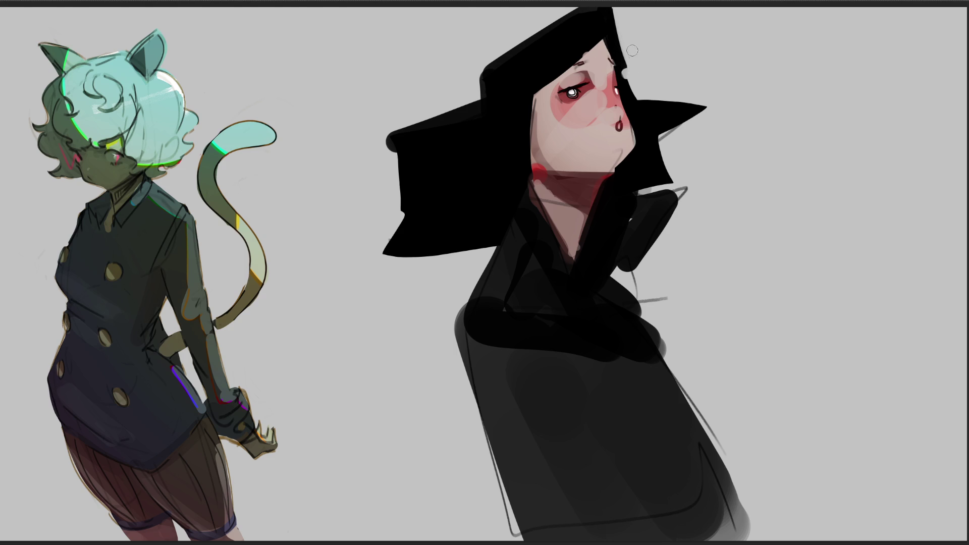
- Tidy the hair edges with grey and black along the forehead, top and lower-left
drag(622, 70, 637, 103)
drag(622, 64, 640, 112)
mouse_move(573, 7)
mouse_down()
mouse_move(621, 38)
mouse_move(625, 21)
mouse_move(598, 16)
mouse_up()
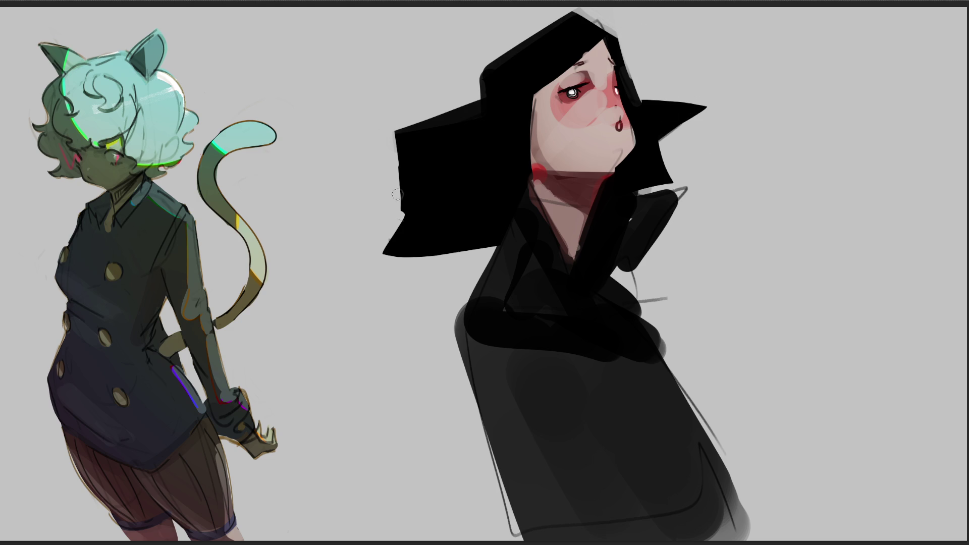
drag(389, 134, 411, 223)
drag(391, 249, 484, 242)
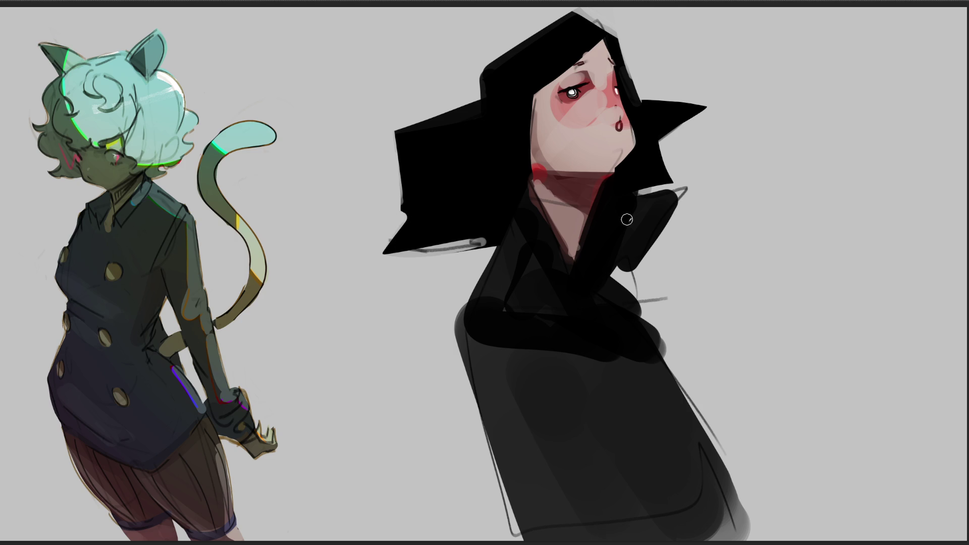
drag(409, 248, 477, 240)
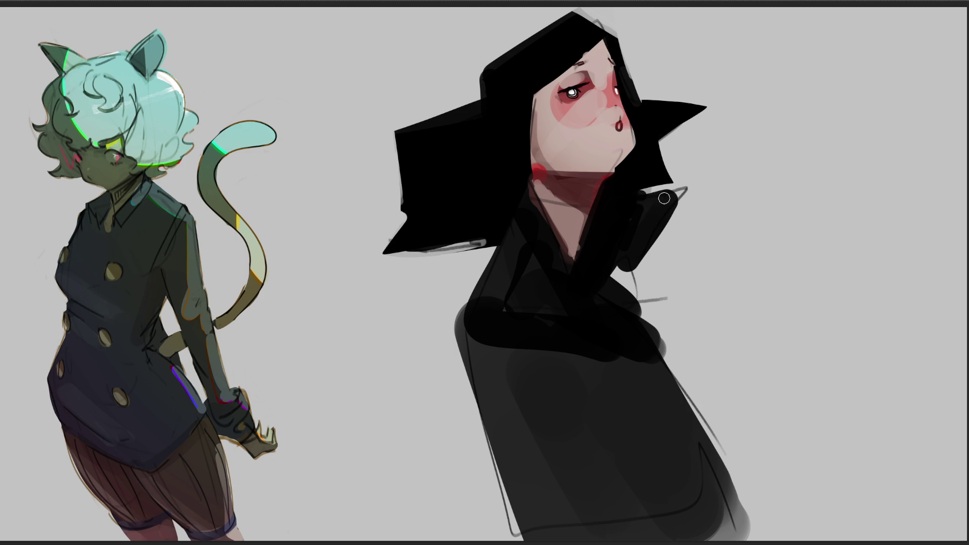
- Outline the tall collar's top edge in grey and darken its edge beside the neck
mouse_move(638, 191)
mouse_down()
mouse_move(678, 190)
mouse_move(683, 202)
mouse_move(660, 235)
mouse_up()
mouse_move(559, 261)
mouse_down()
mouse_move(628, 267)
mouse_move(623, 319)
mouse_up()
drag(615, 245, 624, 301)
mouse_move(620, 245)
mouse_down()
mouse_move(636, 317)
mouse_move(682, 348)
mouse_move(688, 418)
mouse_up()
- Outline both coat shoulders and the left coat edge in dark strokes
mouse_move(654, 337)
mouse_down()
mouse_move(675, 396)
mouse_move(684, 374)
mouse_up()
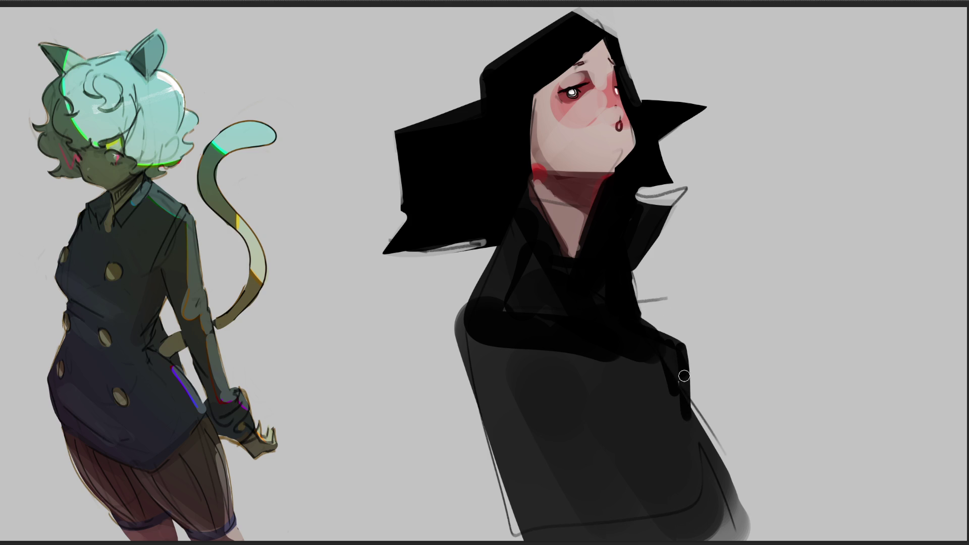
mouse_move(522, 350)
mouse_down()
mouse_move(640, 369)
mouse_move(603, 371)
mouse_up()
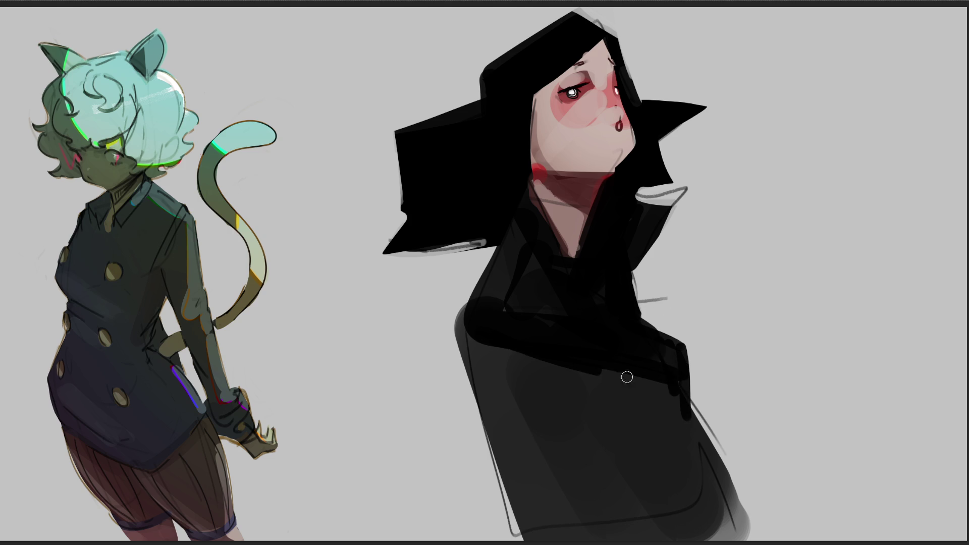
mouse_move(521, 229)
mouse_down()
mouse_move(474, 311)
mouse_move(530, 538)
mouse_up()
drag(455, 326, 541, 539)
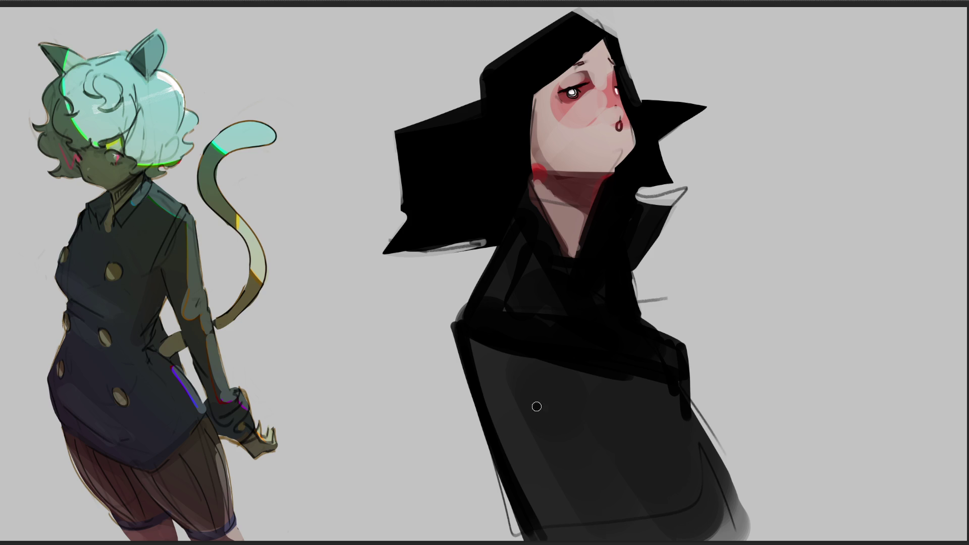
- Add dark vertical and horizontal strokes on the lower coat and fill the pocket area
drag(536, 407, 569, 539)
drag(550, 408, 679, 396)
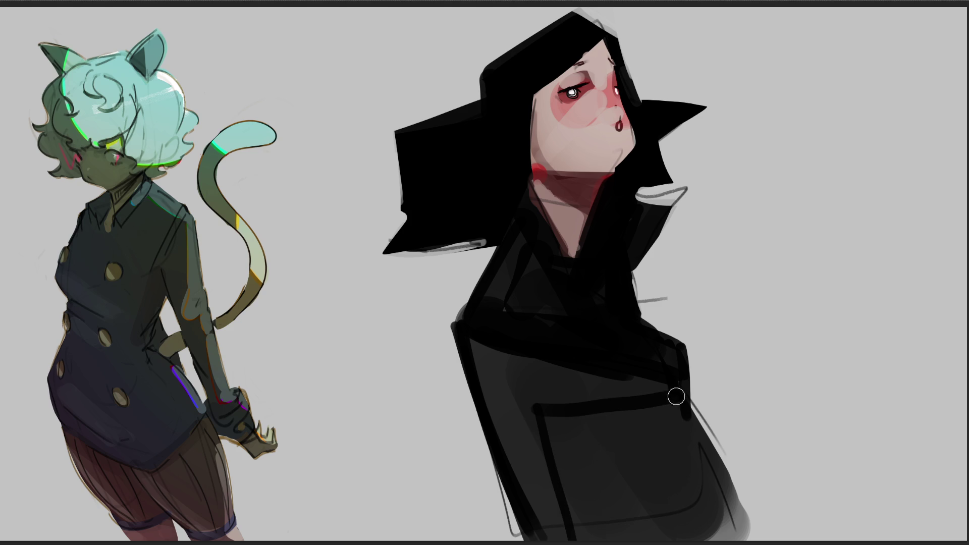
mouse_move(558, 417)
mouse_down()
mouse_move(712, 507)
mouse_move(668, 539)
mouse_move(588, 455)
mouse_move(628, 529)
mouse_up()
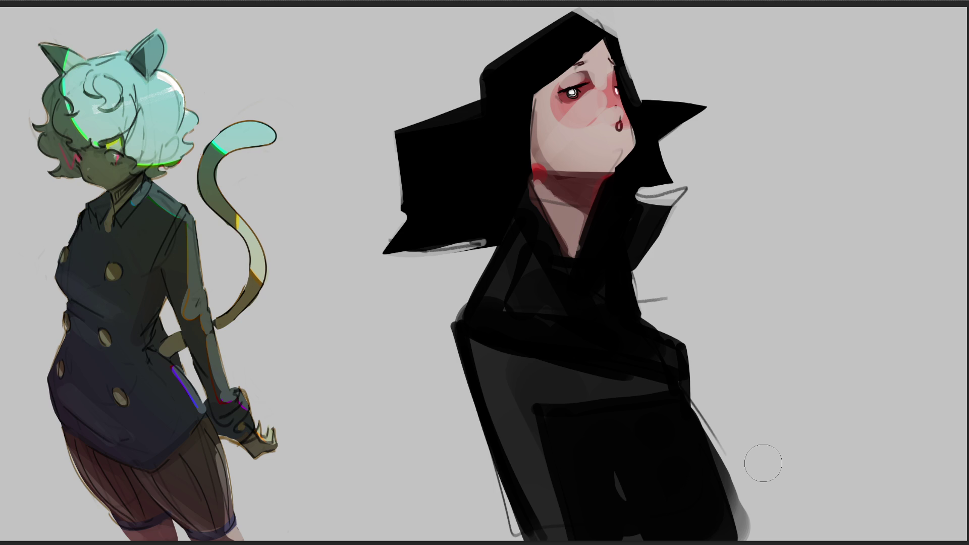
- Dab a round brownish dot onto the hair beside the face
click(504, 141)
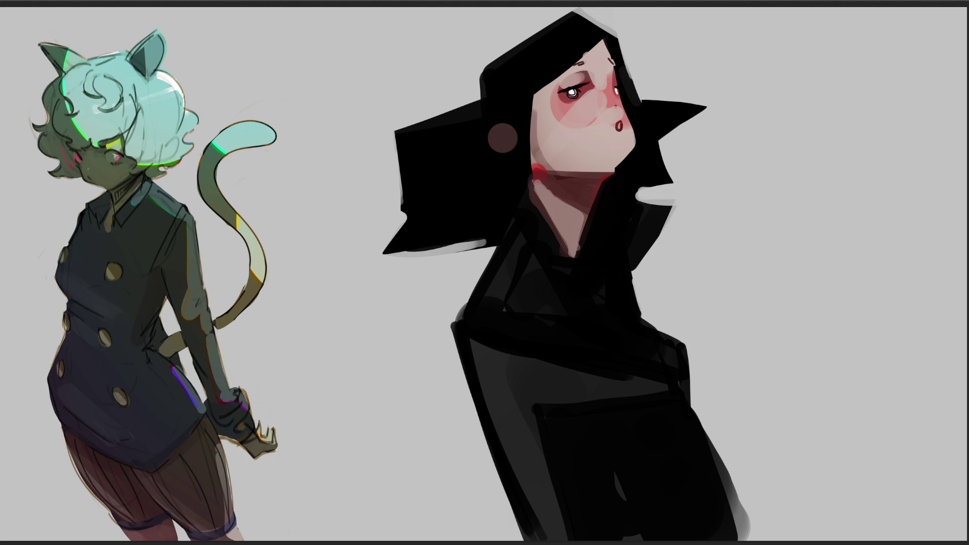
- Add a white eye highlight and darker eyelid line, then draw a reddish head-guide circle
click(572, 92)
mouse_move(567, 68)
mouse_down()
mouse_move(587, 61)
mouse_move(615, 70)
mouse_up()
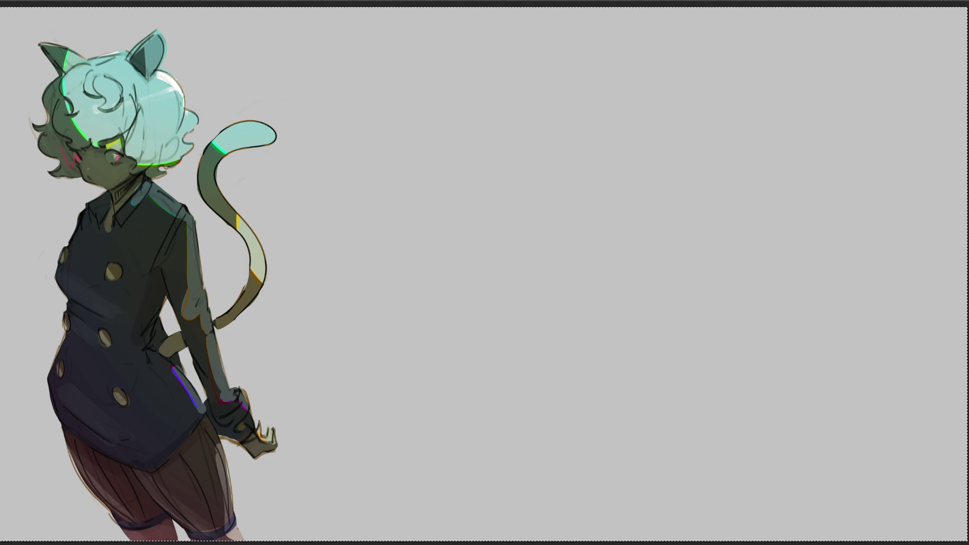
mouse_move(482, 118)
mouse_down()
mouse_move(495, 181)
mouse_move(553, 215)
mouse_up()
- Sketch the head outline over the red guide and loose gesture strokes for the body below it
drag(494, 77, 588, 110)
mouse_move(598, 188)
mouse_down()
mouse_move(577, 198)
mouse_move(610, 152)
mouse_up()
mouse_move(605, 59)
mouse_down()
mouse_move(624, 182)
mouse_move(586, 211)
mouse_move(406, 256)
mouse_up()
mouse_move(529, 198)
mouse_down()
mouse_move(560, 265)
mouse_move(589, 241)
mouse_up()
drag(689, 178, 404, 387)
mouse_move(490, 343)
mouse_down()
mouse_move(561, 317)
mouse_move(615, 455)
mouse_move(531, 409)
mouse_up()
mouse_move(582, 415)
mouse_down()
mouse_move(556, 407)
mouse_move(484, 287)
mouse_move(376, 390)
mouse_move(590, 350)
mouse_move(739, 289)
mouse_move(418, 433)
mouse_move(702, 463)
mouse_up()
- Add more freehand scribble strokes, finishing with horizontal lines across the lower scribble
mouse_move(636, 458)
mouse_down()
mouse_move(402, 227)
mouse_move(434, 459)
mouse_up()
mouse_move(420, 296)
mouse_down()
mouse_move(748, 147)
mouse_move(618, 318)
mouse_up()
mouse_move(466, 176)
mouse_down()
mouse_move(435, 266)
mouse_move(424, 401)
mouse_up()
mouse_move(435, 439)
mouse_down()
mouse_move(829, 227)
mouse_move(727, 411)
mouse_up()
drag(870, 286, 785, 411)
drag(429, 429, 792, 393)
drag(523, 424, 720, 399)
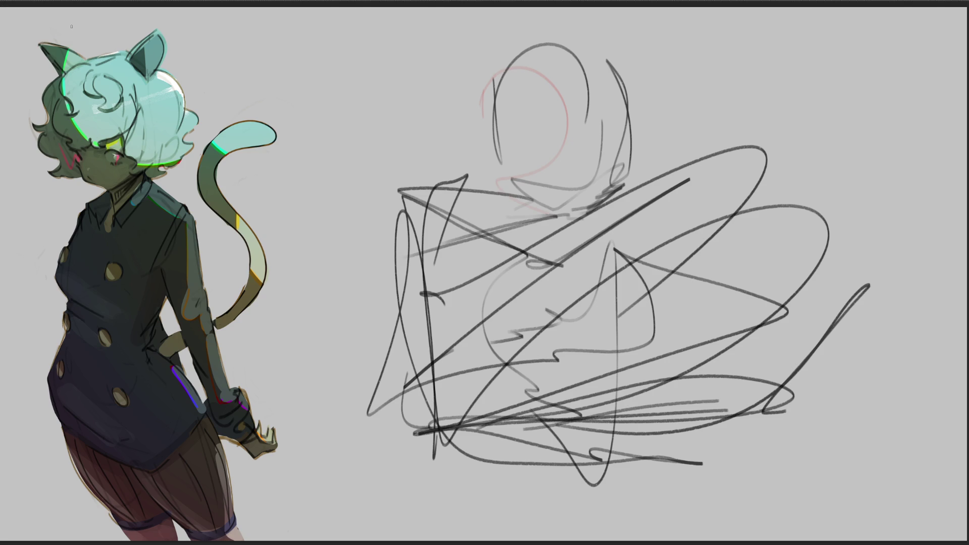
- Draw a blue diagonal line behind the cat-eared figure and select a rectangle over her torso
drag(23, 151, 220, 277)
drag(13, 149, 279, 369)
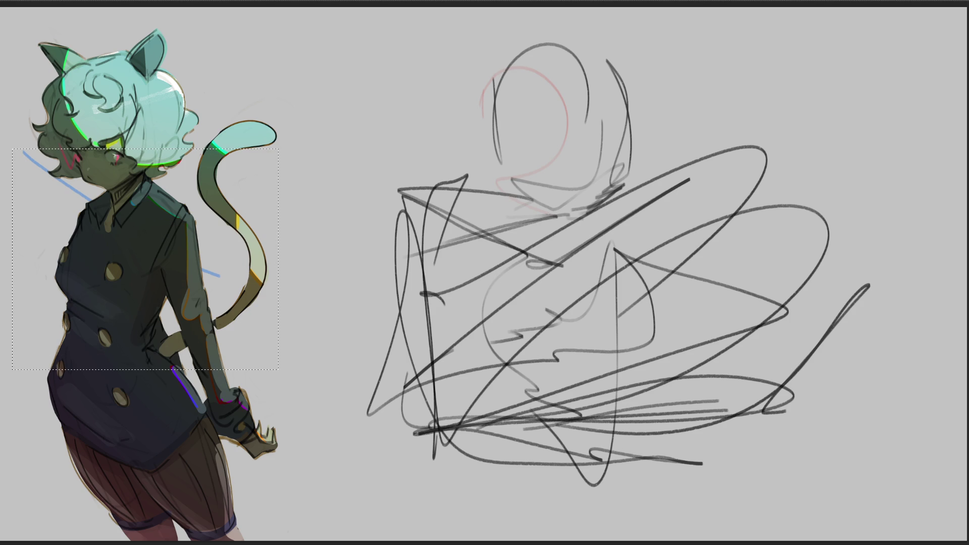
- Fill the selected rectangle blue, then repaint it with a larger brush from light blue to dark navy
click(217, 277)
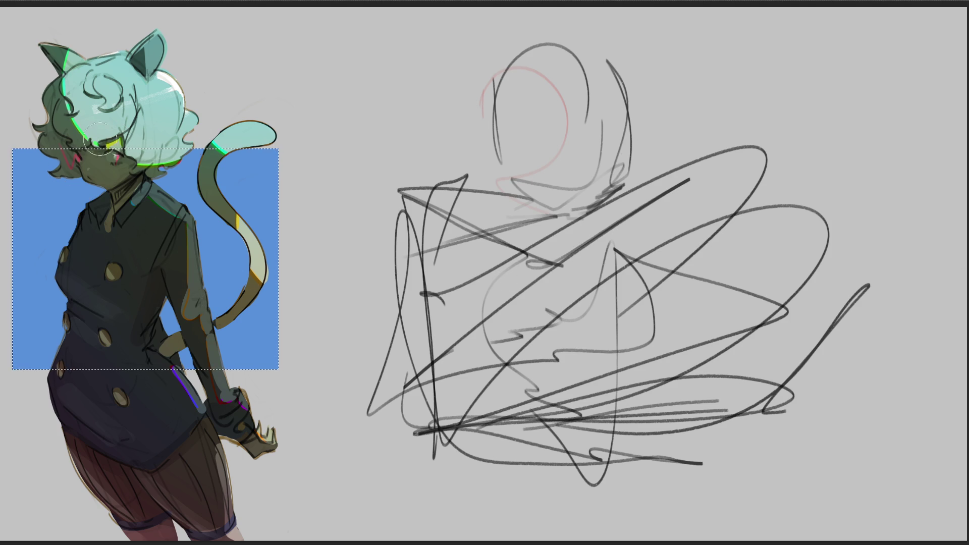
mouse_move(320, 158)
mouse_down()
mouse_move(84, 203)
mouse_move(239, 257)
mouse_up()
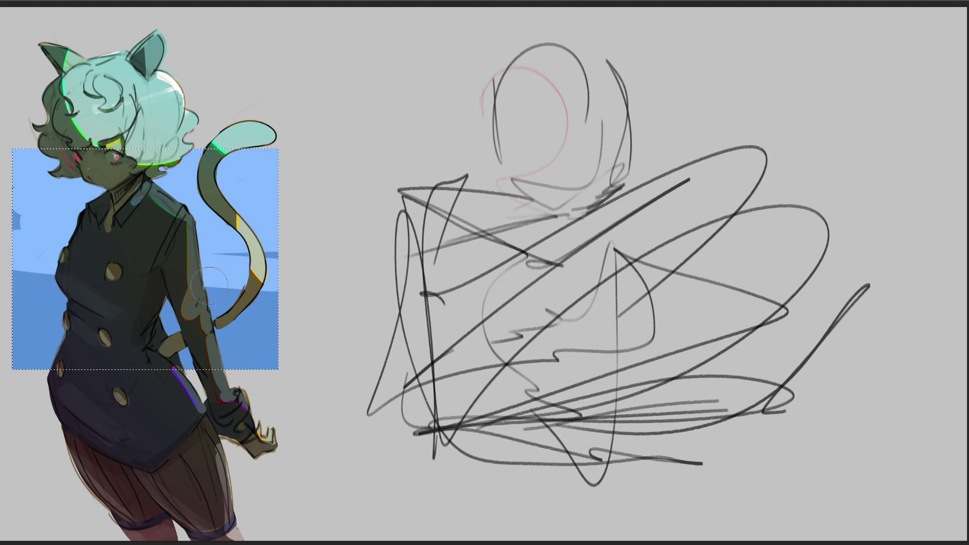
key(bracketright)
key(bracketright)
key(bracketright)
drag(239, 220, 106, 319)
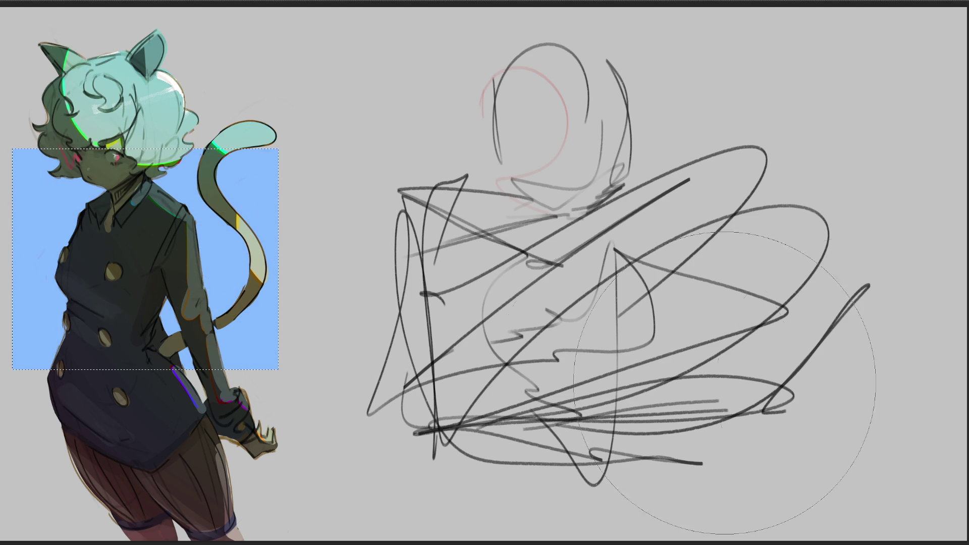
mouse_move(228, 197)
mouse_down()
mouse_move(162, 238)
mouse_move(68, 333)
mouse_up()
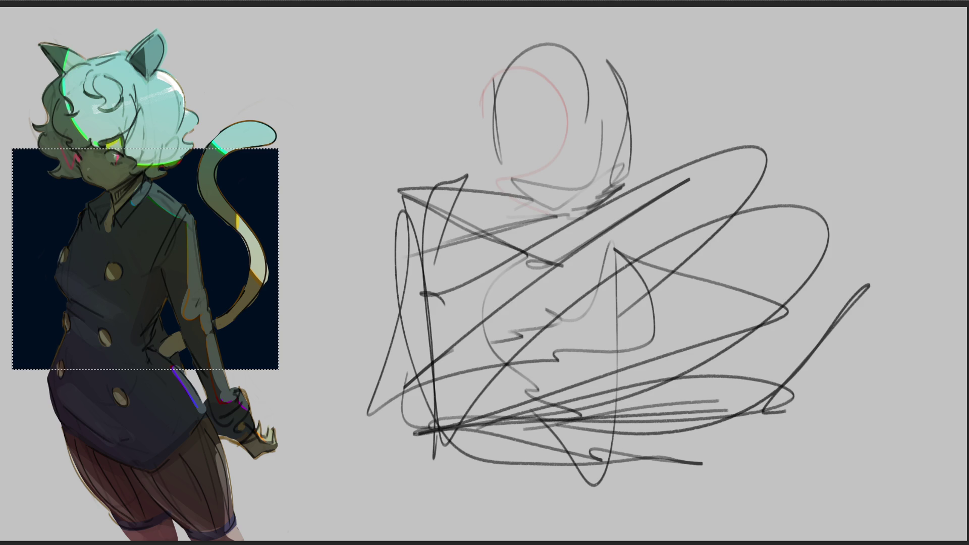
- Repaint the block through magenta and pink shades to bright pink behind the character
drag(257, 174, 90, 333)
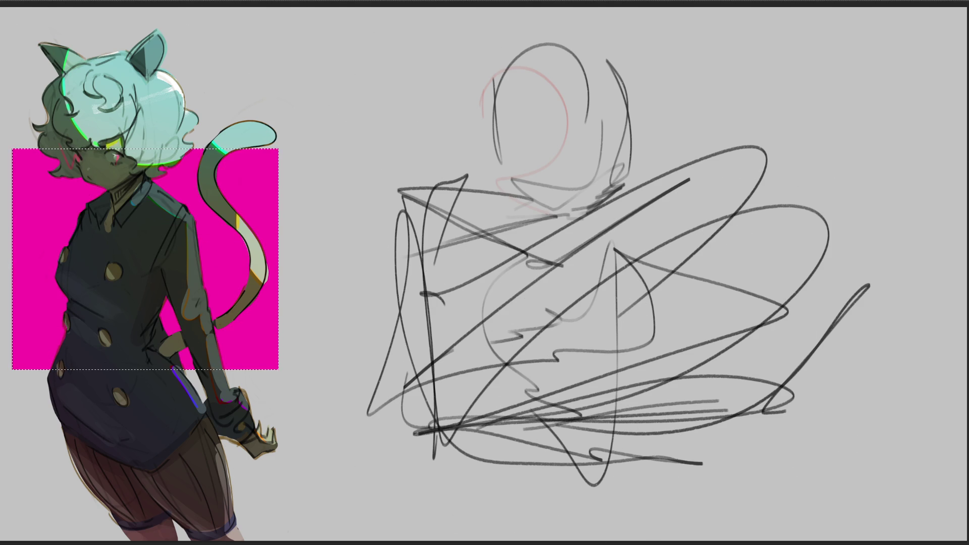
drag(75, 265, 280, 151)
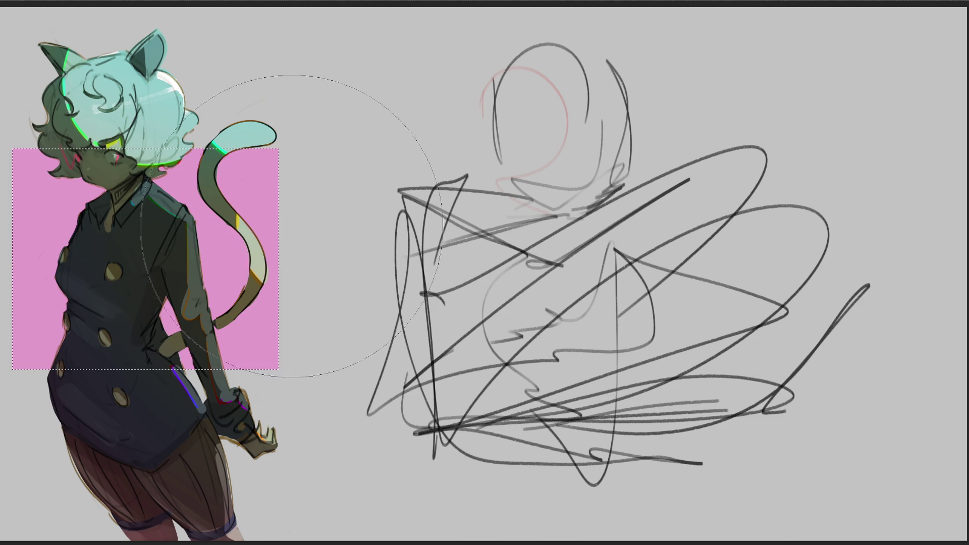
drag(250, 182, 46, 341)
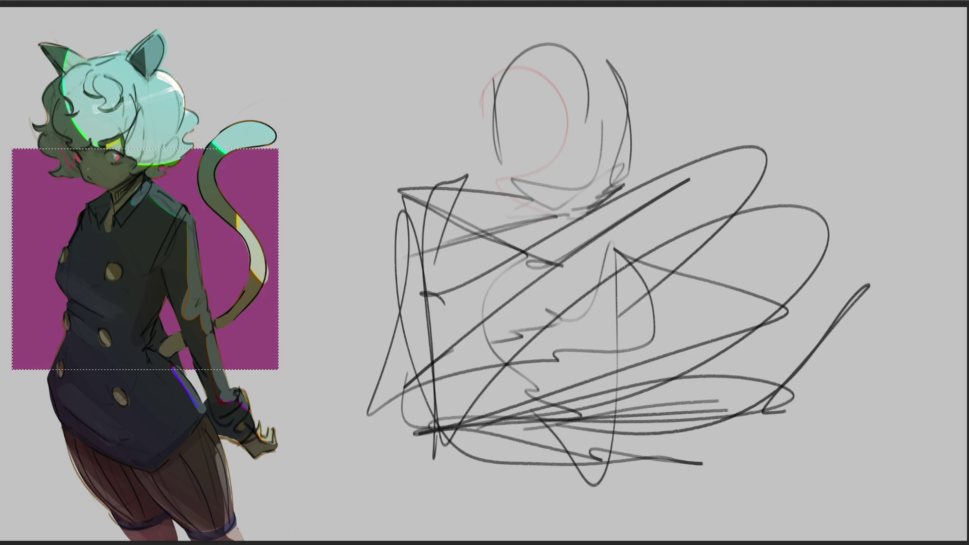
drag(114, 228, 243, 394)
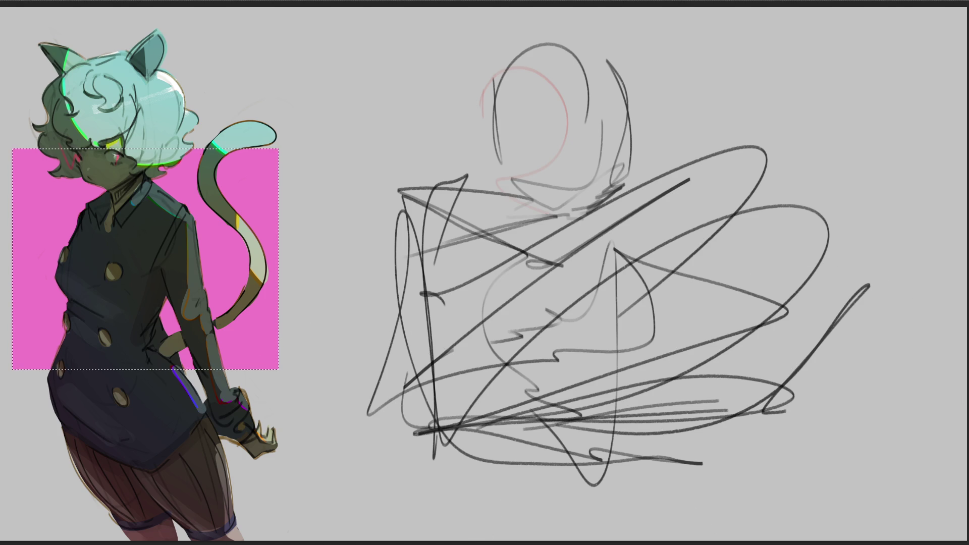
- Repaint the block orange, deepen it, and begin narrowing its right side with Transform
mouse_move(144, 175)
mouse_down()
mouse_move(152, 303)
mouse_move(136, 364)
mouse_up()
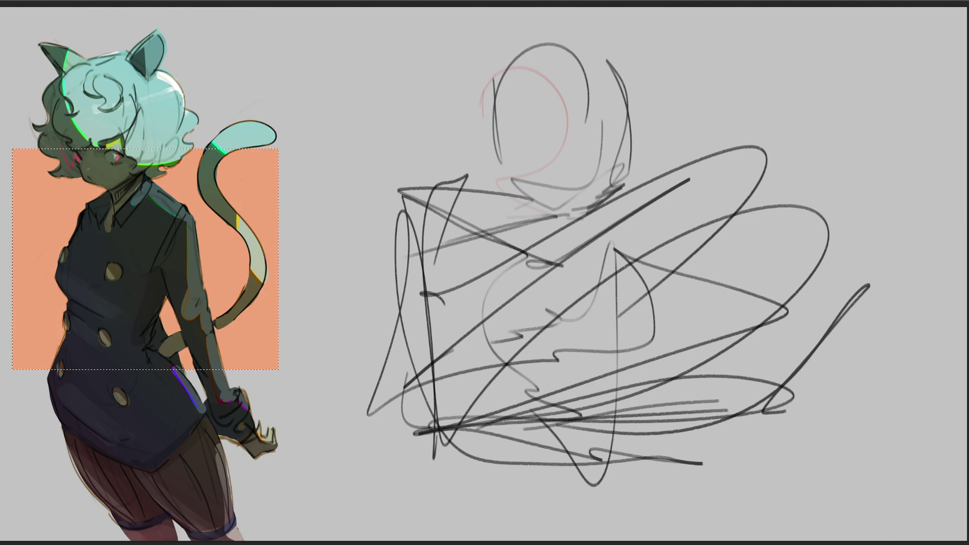
drag(242, 227, 38, 287)
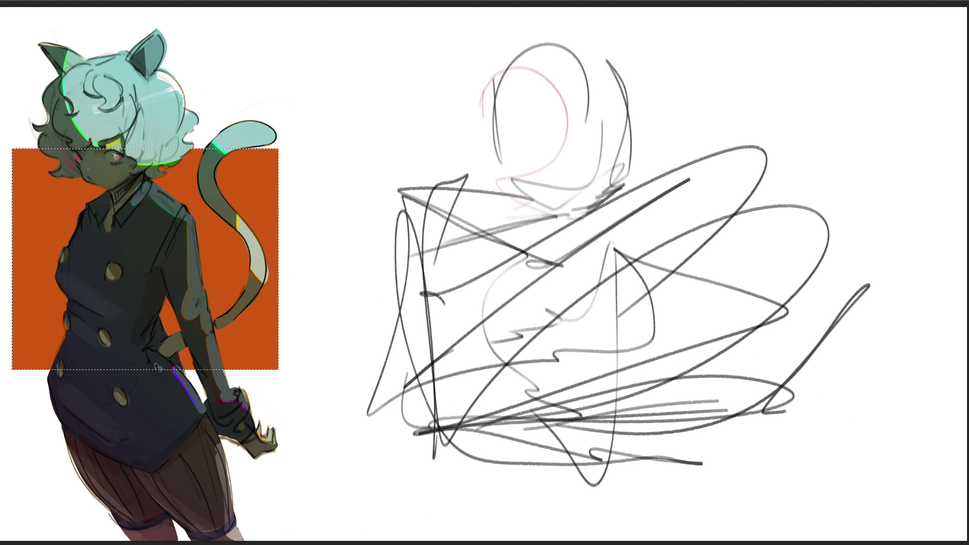
mouse_move(278, 259)
mouse_down()
mouse_move(252, 261)
mouse_move(251, 173)
mouse_move(220, 157)
mouse_up()
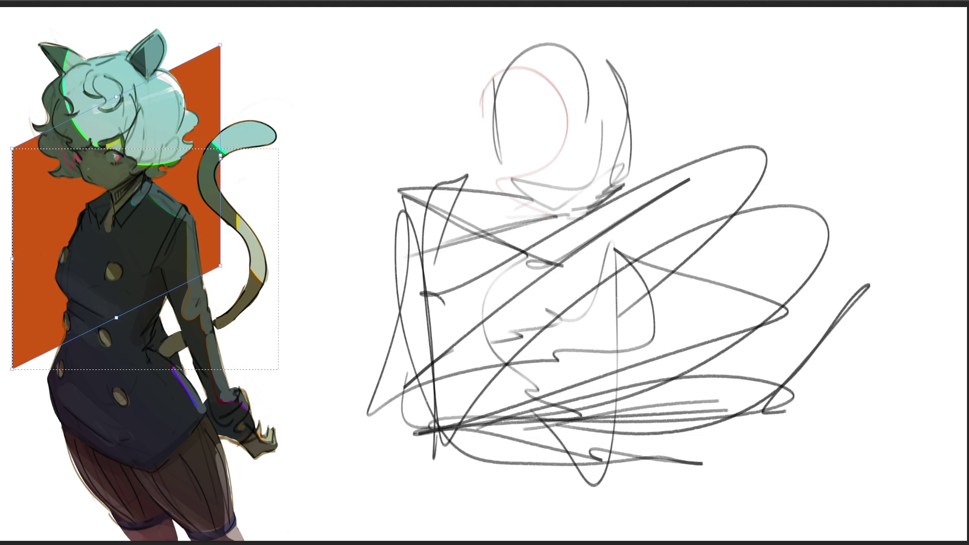
- Commit the first skew, then reshape again, pulling the right edge down and left edge up
key(Return)
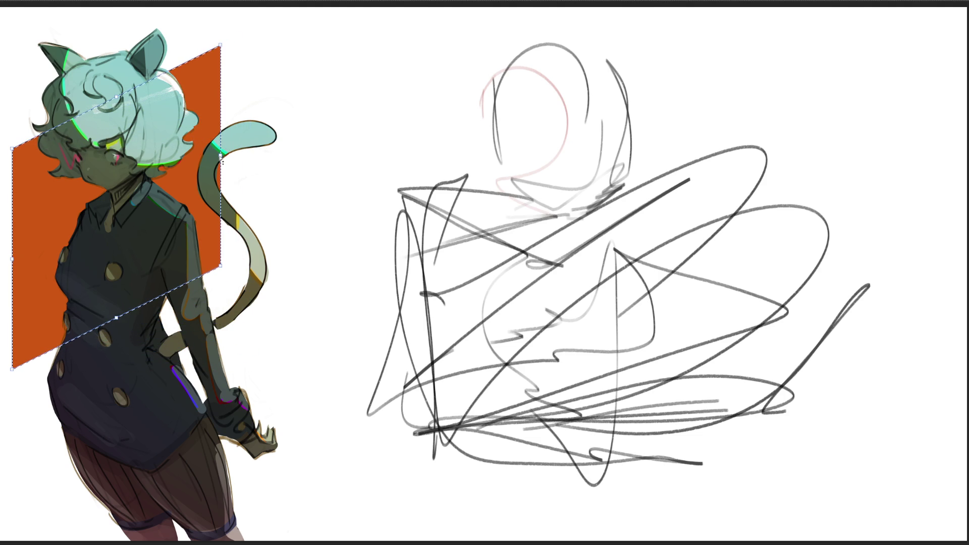
key(ctrl+t)
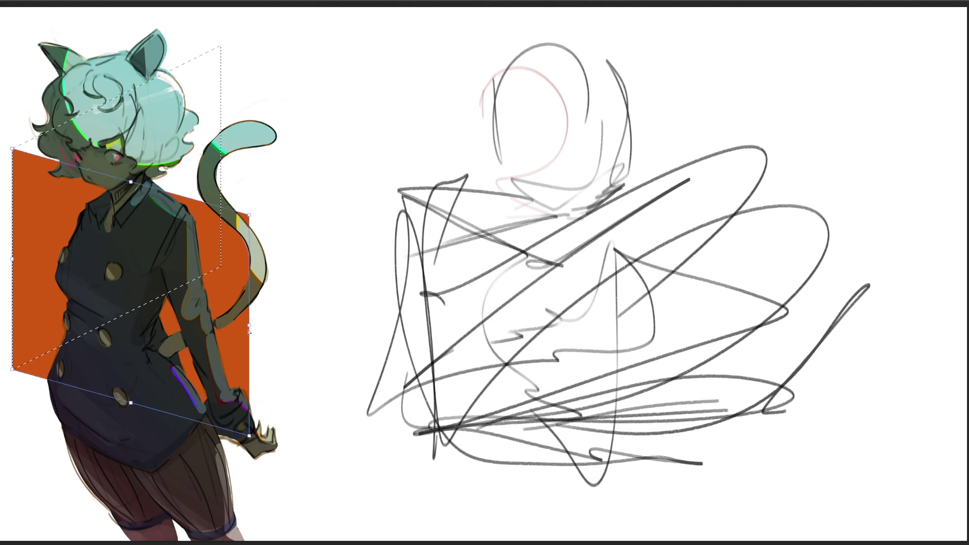
drag(221, 157, 237, 353)
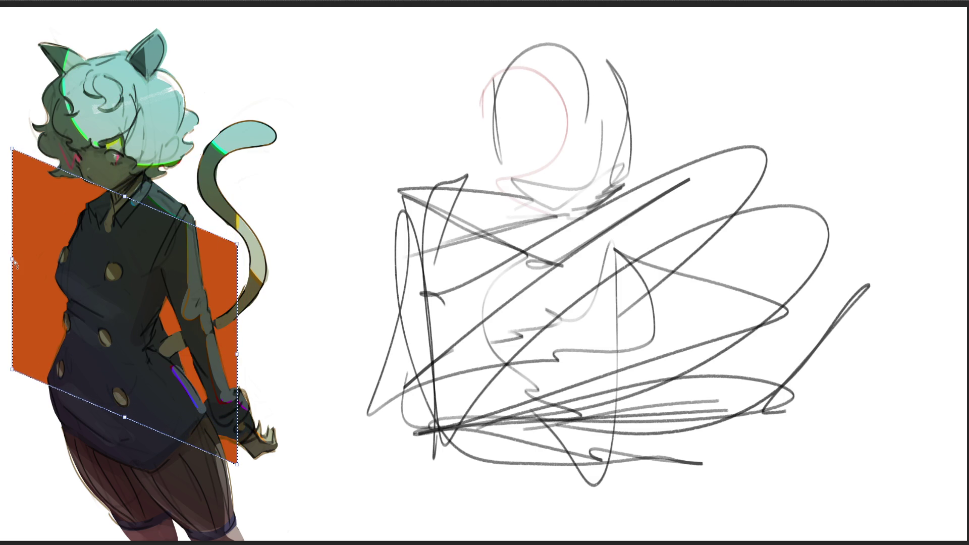
mouse_move(14, 265)
mouse_down()
mouse_move(44, 202)
mouse_move(64, 189)
mouse_up()
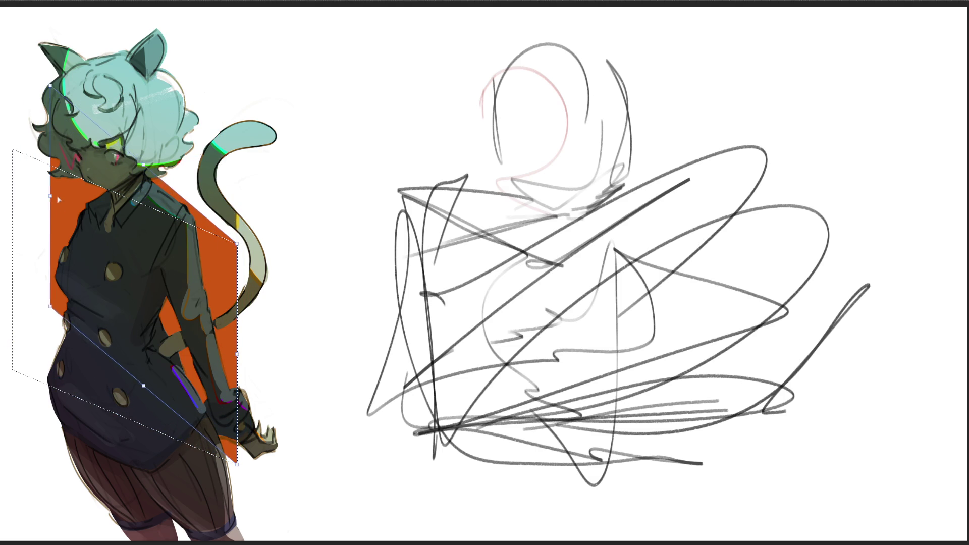
- Nudge the left edge, stretch the top-right corner upward, and confirm the slanted parallelogram
drag(52, 217, 30, 214)
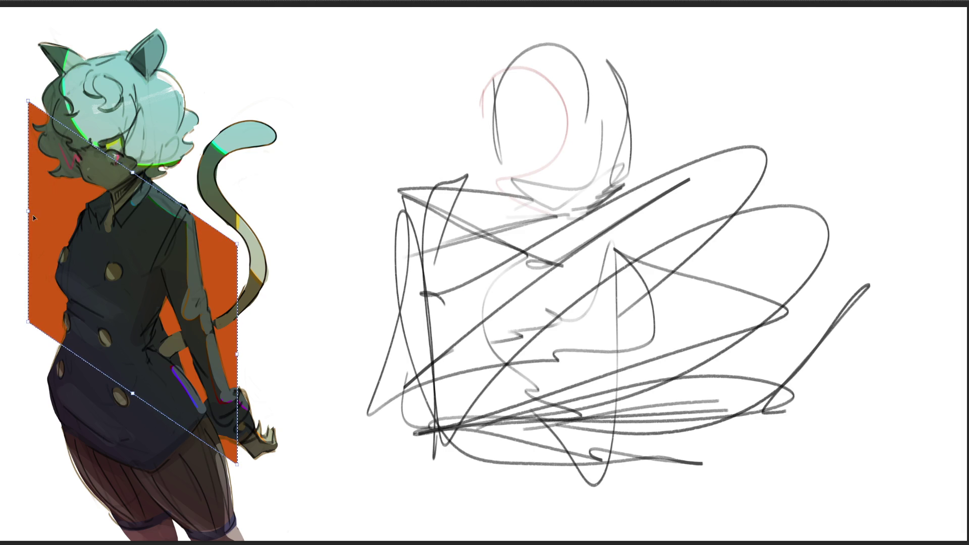
drag(236, 245, 247, 197)
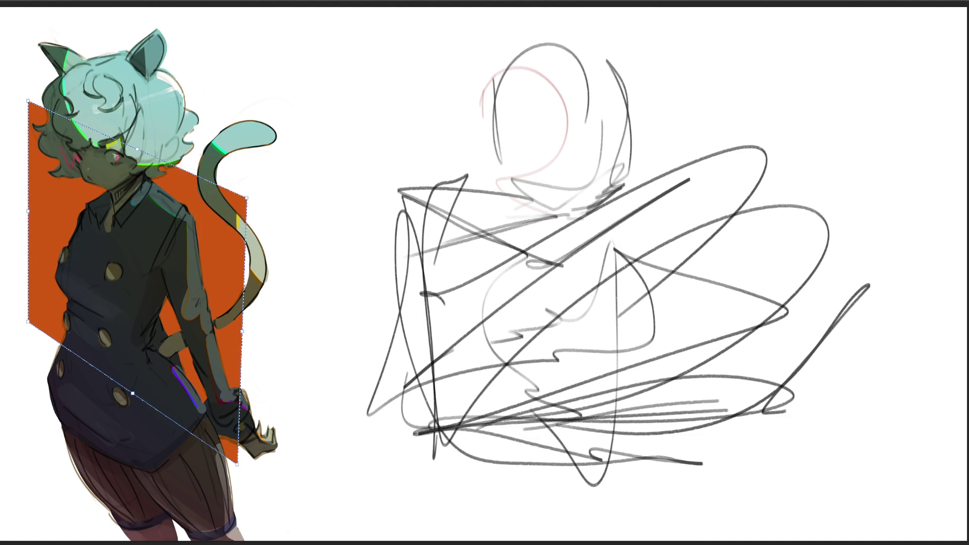
key(b)
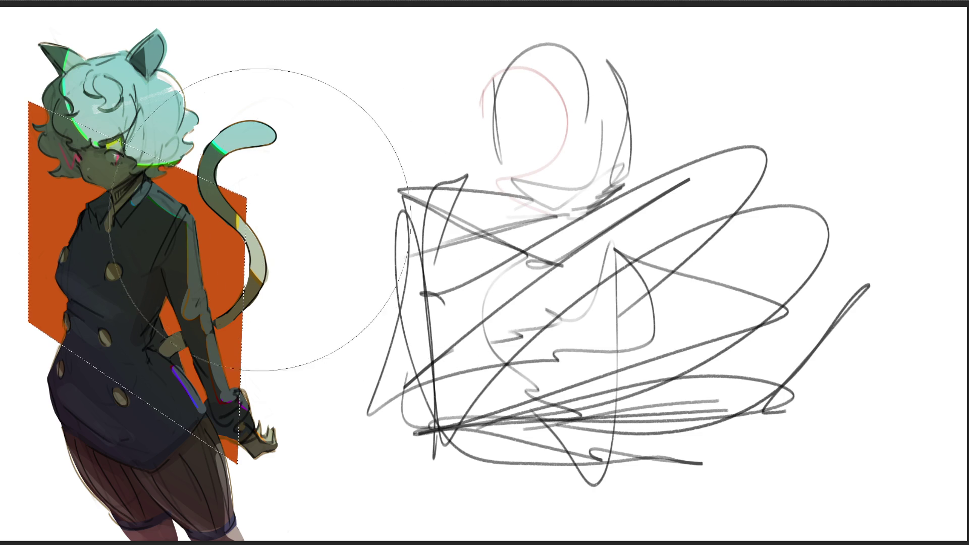
- Try lightening the orange block with a soft brush, then undo each attempt to keep it solid
key(bracketleft)
drag(329, 204, 242, 127)
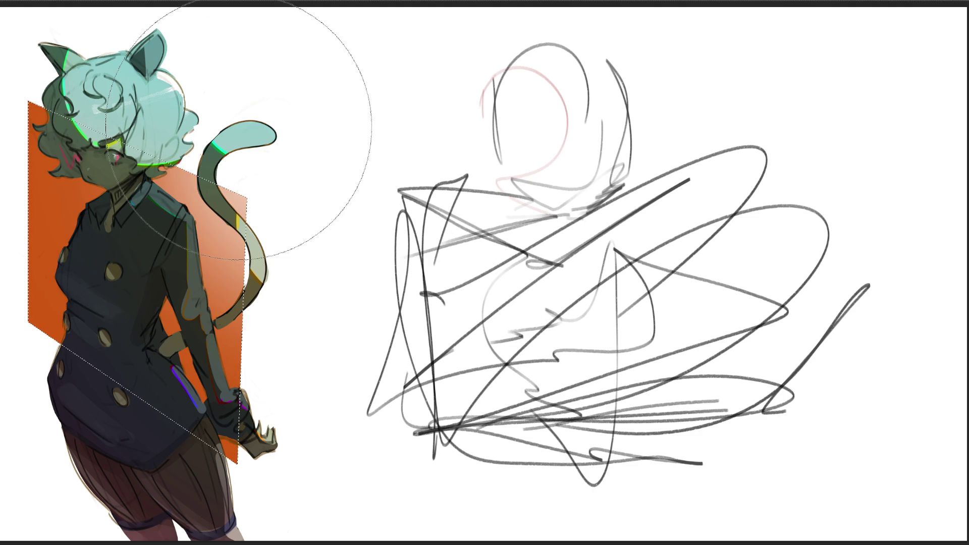
key(ctrl+z)
mouse_move(86, 368)
mouse_down()
mouse_move(0, 265)
mouse_move(90, 228)
mouse_up()
drag(69, 454, 197, 227)
drag(162, 432, 197, 243)
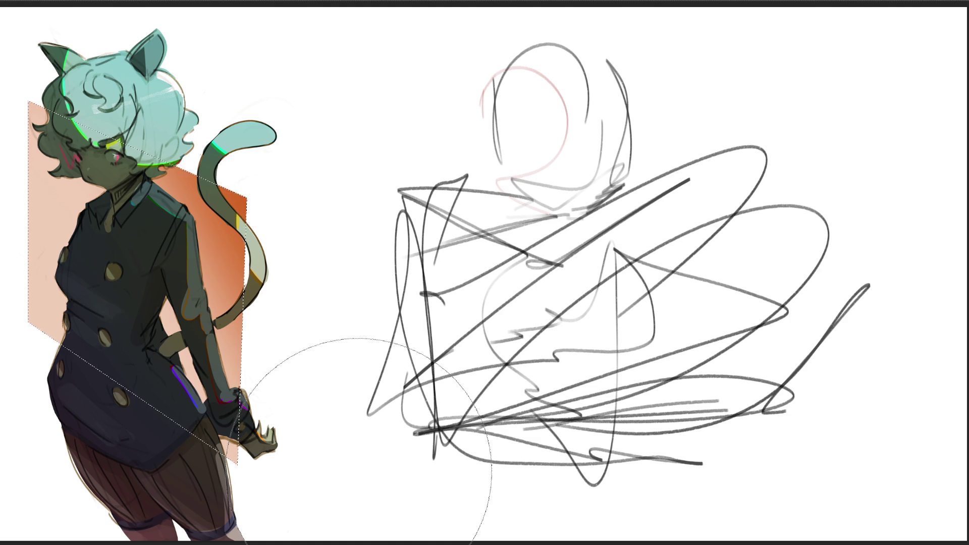
key(ctrl+z)
key(ctrl+z)
key(ctrl+z)
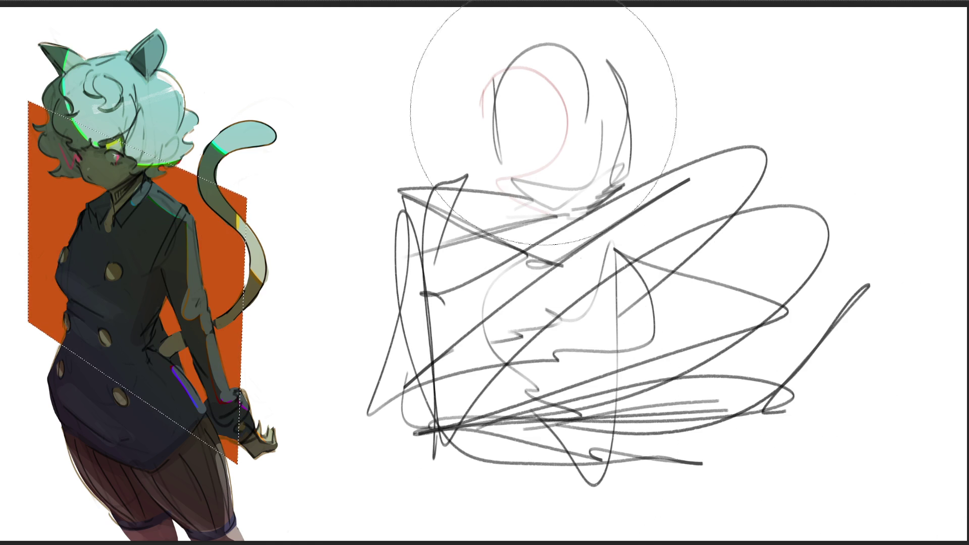
- Fade the scribbled gesture sketches to pale grey with soft erasing
mouse_move(627, 260)
mouse_down()
mouse_move(655, 428)
mouse_move(806, 481)
mouse_up()
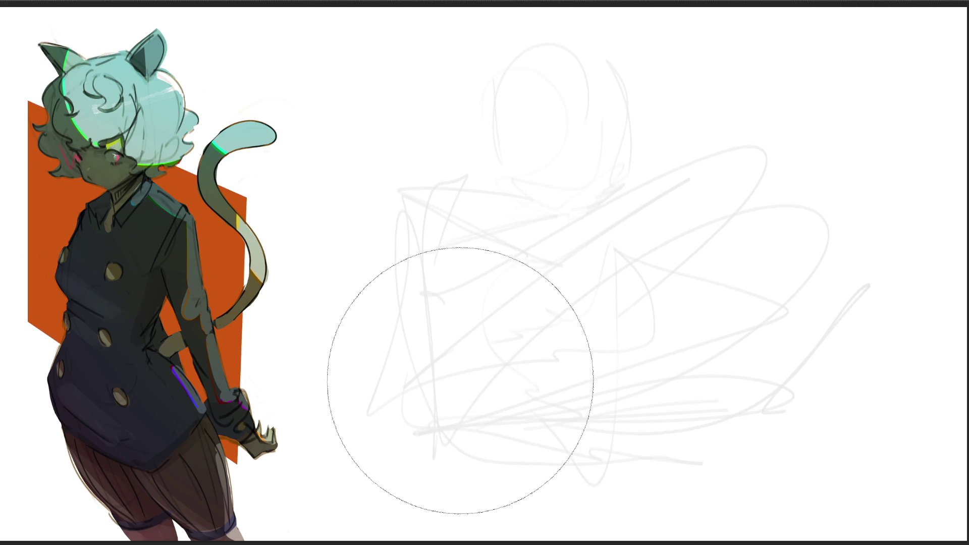
- Sketch the first gesture figure: head, jaw, neck, torso curves, lower body, leg and arm
key(b)
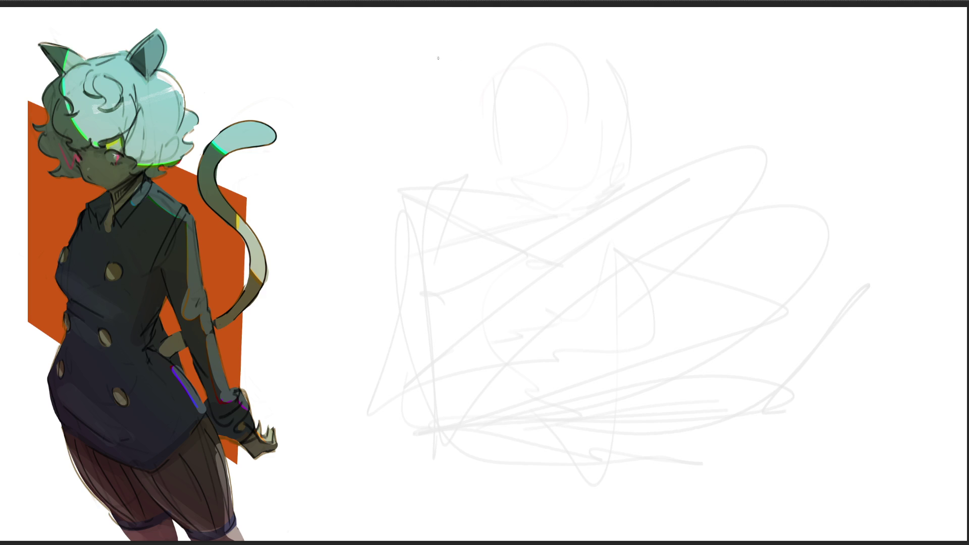
mouse_move(449, 60)
mouse_down()
mouse_move(437, 92)
mouse_move(496, 106)
mouse_move(477, 133)
mouse_move(494, 131)
mouse_up()
mouse_move(453, 91)
mouse_down()
mouse_move(486, 90)
mouse_move(486, 137)
mouse_move(465, 157)
mouse_move(455, 151)
mouse_move(483, 168)
mouse_up()
drag(467, 182, 480, 177)
drag(438, 212, 439, 242)
mouse_move(441, 165)
mouse_down()
mouse_move(390, 189)
mouse_move(485, 147)
mouse_move(520, 235)
mouse_move(496, 165)
mouse_move(490, 290)
mouse_move(530, 285)
mouse_move(421, 330)
mouse_move(438, 294)
mouse_move(430, 355)
mouse_move(432, 308)
mouse_move(403, 381)
mouse_move(477, 423)
mouse_move(470, 366)
mouse_move(482, 319)
mouse_move(488, 389)
mouse_up()
mouse_move(522, 289)
mouse_down()
mouse_move(547, 304)
mouse_move(506, 413)
mouse_move(562, 459)
mouse_move(499, 444)
mouse_move(572, 509)
mouse_move(434, 477)
mouse_up()
drag(397, 394, 425, 502)
mouse_move(410, 204)
mouse_down()
mouse_move(382, 224)
mouse_move(372, 276)
mouse_up()
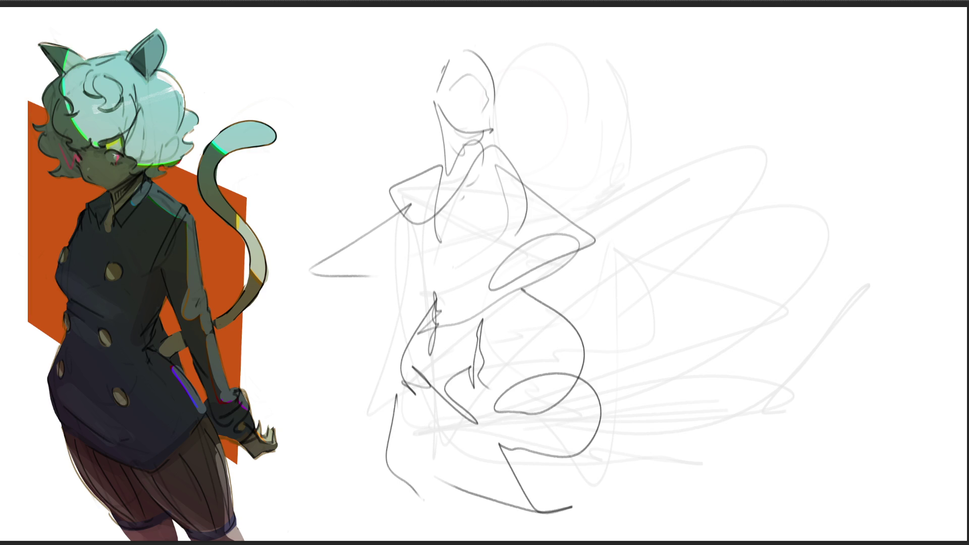
- Draw the second figure's oval head with inner guides, surrounding strokes and neck lines
drag(661, 103, 666, 160)
mouse_move(656, 121)
mouse_down()
mouse_move(725, 89)
mouse_move(659, 160)
mouse_move(731, 168)
mouse_up()
mouse_move(667, 148)
mouse_down()
mouse_move(728, 120)
mouse_move(691, 152)
mouse_move(725, 121)
mouse_up()
drag(677, 168, 700, 165)
drag(643, 92, 657, 163)
mouse_move(627, 125)
mouse_down()
mouse_move(650, 162)
mouse_move(718, 137)
mouse_up()
drag(669, 184, 682, 203)
mouse_move(715, 189)
mouse_down()
mouse_move(711, 223)
mouse_move(676, 277)
mouse_up()
- Draw the second figure's shoulder, back, long side contour, hip curve and leg
drag(658, 226, 675, 236)
mouse_move(739, 177)
mouse_down()
mouse_move(644, 412)
mouse_move(633, 180)
mouse_move(626, 358)
mouse_move(727, 319)
mouse_move(701, 438)
mouse_up()
drag(725, 216, 742, 394)
drag(746, 421, 716, 459)
drag(724, 366, 651, 455)
drag(628, 380, 748, 536)
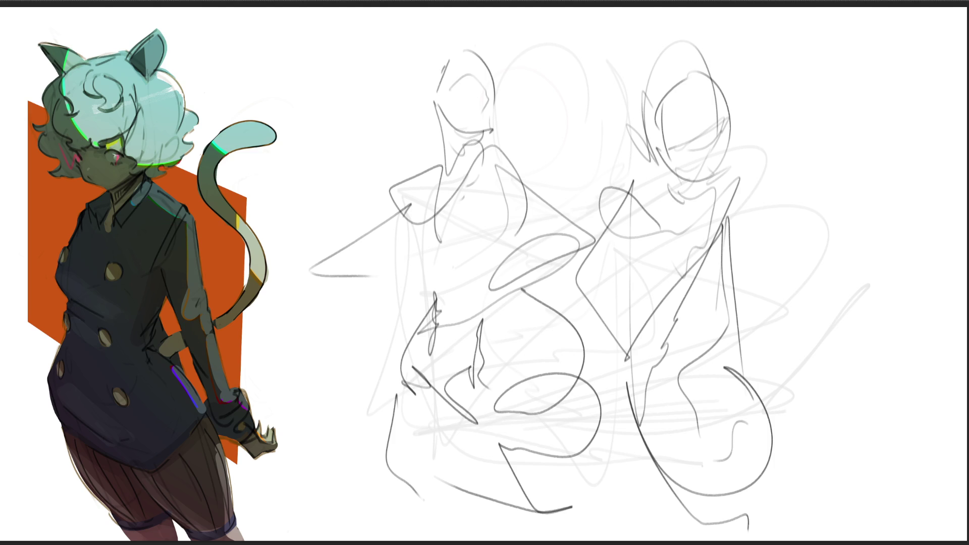
- Sketch a third small figure at right with torso curve, lower body, diagonal legs and zigzag contour
mouse_move(807, 109)
mouse_down()
mouse_move(857, 52)
mouse_move(833, 158)
mouse_up()
mouse_move(861, 79)
mouse_down()
mouse_move(841, 160)
mouse_move(874, 99)
mouse_move(886, 106)
mouse_move(887, 137)
mouse_move(857, 150)
mouse_move(851, 181)
mouse_move(819, 93)
mouse_move(819, 163)
mouse_move(875, 202)
mouse_move(832, 213)
mouse_move(861, 212)
mouse_move(816, 148)
mouse_move(805, 252)
mouse_up()
mouse_move(827, 188)
mouse_down()
mouse_move(804, 243)
mouse_move(898, 206)
mouse_move(845, 416)
mouse_move(851, 335)
mouse_move(833, 509)
mouse_up()
mouse_move(810, 455)
mouse_down()
mouse_move(874, 518)
mouse_move(933, 488)
mouse_move(944, 517)
mouse_up()
drag(913, 374, 966, 514)
drag(942, 442, 966, 513)
drag(901, 362, 933, 484)
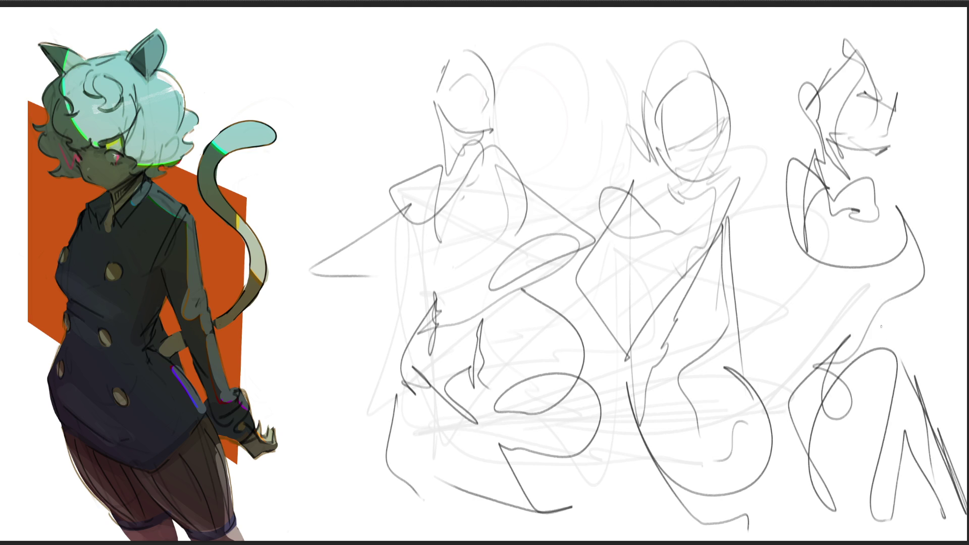
mouse_move(802, 260)
mouse_down()
mouse_move(941, 288)
mouse_move(941, 345)
mouse_up()
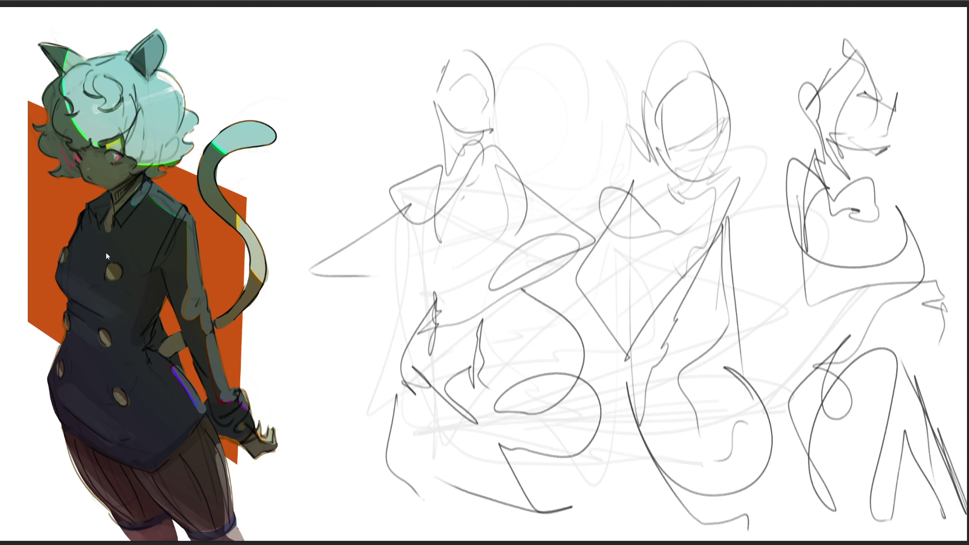
- Flip the gesture sketches horizontally, shift them left with Transform, and fade them pale
key(ctrl+shift+h)
key(ctrl+t)
drag(768, 180, 680, 181)
key(Return)
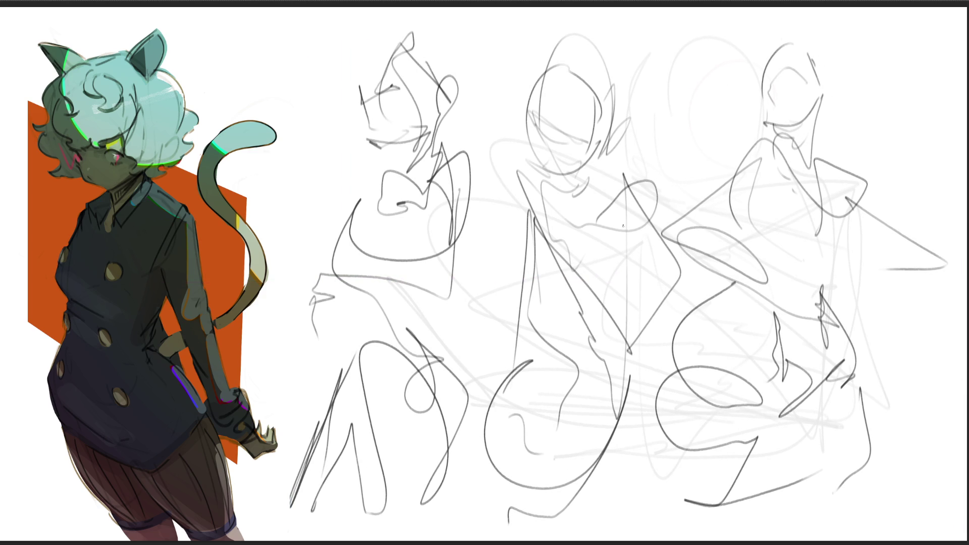
mouse_move(583, 195)
mouse_down()
mouse_move(800, 162)
mouse_move(618, 439)
mouse_move(341, 407)
mouse_up()
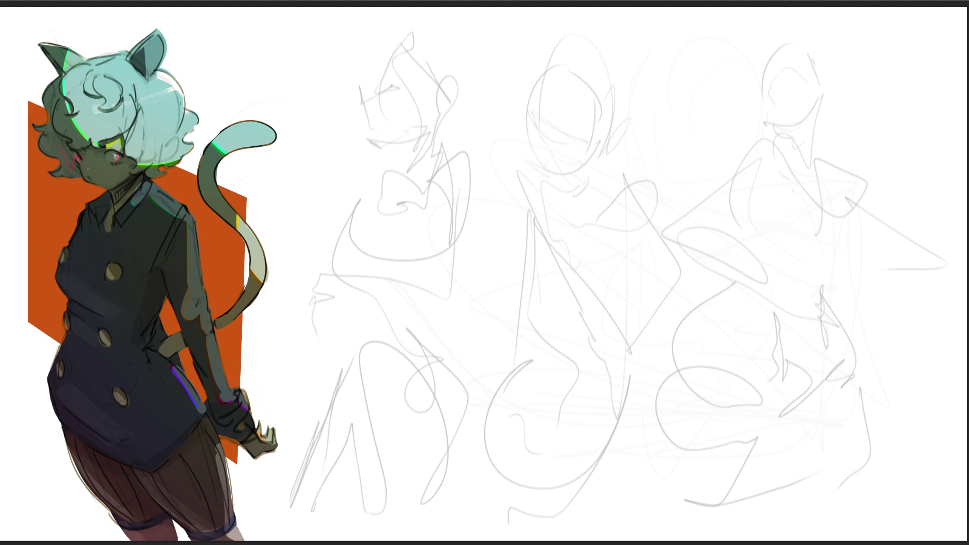
- Redraw dark face strokes on the rightmost sketch's head
drag(792, 73, 805, 86)
drag(789, 57, 795, 55)
drag(771, 107, 774, 114)
mouse_move(770, 76)
mouse_down()
mouse_move(767, 95)
mouse_move(773, 54)
mouse_up()
- Ink the right head's mouth, jaw, pointed ear, hair lines and hat brim, undoing stray strokes
mouse_move(769, 104)
mouse_down()
mouse_move(790, 110)
mouse_move(788, 129)
mouse_move(765, 121)
mouse_move(819, 127)
mouse_move(788, 147)
mouse_up()
key(ctrl+z)
drag(820, 87, 810, 131)
drag(823, 97, 824, 109)
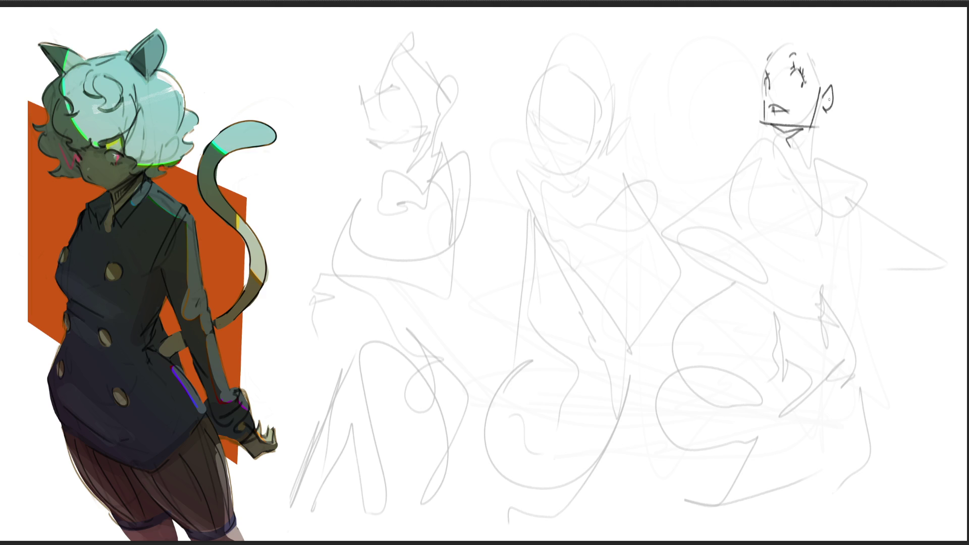
drag(812, 52, 823, 91)
mouse_move(760, 46)
mouse_down()
mouse_move(811, 57)
mouse_move(694, 84)
mouse_move(705, 114)
mouse_up()
drag(746, 75, 719, 106)
mouse_move(776, 13)
mouse_down()
mouse_move(736, 65)
mouse_move(823, 83)
mouse_up()
mouse_move(821, 56)
mouse_down()
mouse_move(853, 76)
mouse_move(842, 121)
mouse_up()
drag(723, 106, 763, 139)
drag(766, 96, 742, 97)
key(ctrl+z)
- Draw the right figure's neck, shoulders, collar, chest, left arm and waistline in dark strokes
drag(777, 133, 797, 166)
drag(810, 128, 808, 177)
mouse_move(780, 138)
mouse_down()
mouse_move(733, 189)
mouse_move(738, 203)
mouse_move(786, 200)
mouse_up()
drag(793, 161, 832, 251)
mouse_move(755, 214)
mouse_down()
mouse_move(829, 265)
mouse_move(832, 288)
mouse_up()
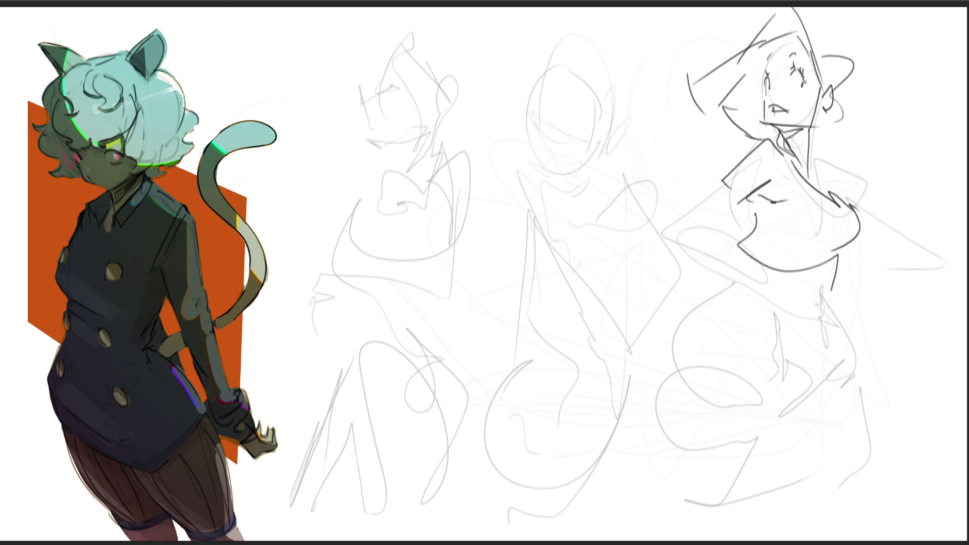
drag(709, 234, 740, 243)
mouse_move(742, 198)
mouse_down()
mouse_move(672, 245)
mouse_move(740, 241)
mouse_up()
drag(677, 242, 845, 279)
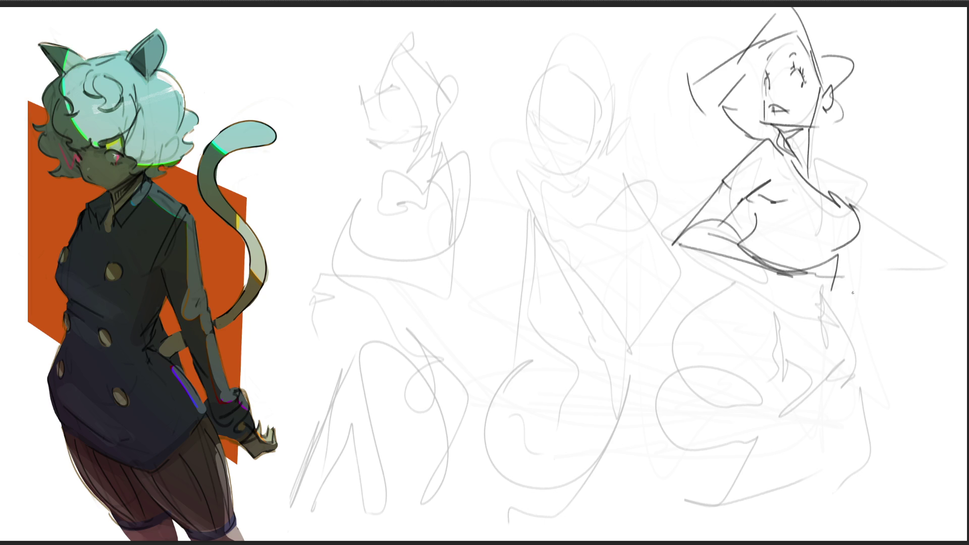
drag(747, 265, 833, 294)
mouse_move(725, 290)
mouse_down()
mouse_move(796, 327)
mouse_move(841, 312)
mouse_move(705, 303)
mouse_move(738, 381)
mouse_move(812, 385)
mouse_up()
- Draw the right figure's hip, both legs, and outstretched right arm with hand
drag(844, 319, 830, 380)
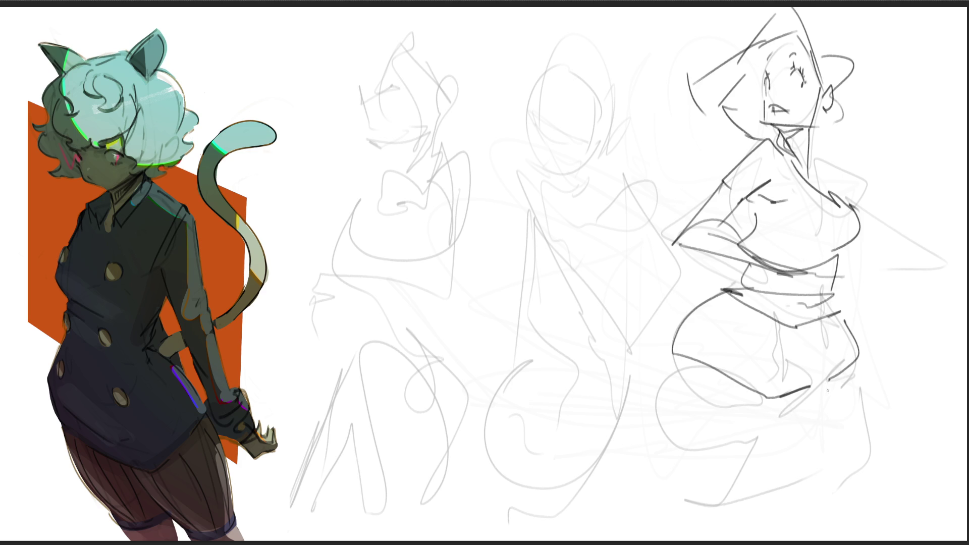
drag(669, 362, 761, 494)
drag(796, 399, 769, 512)
drag(859, 363, 920, 498)
drag(800, 440, 918, 521)
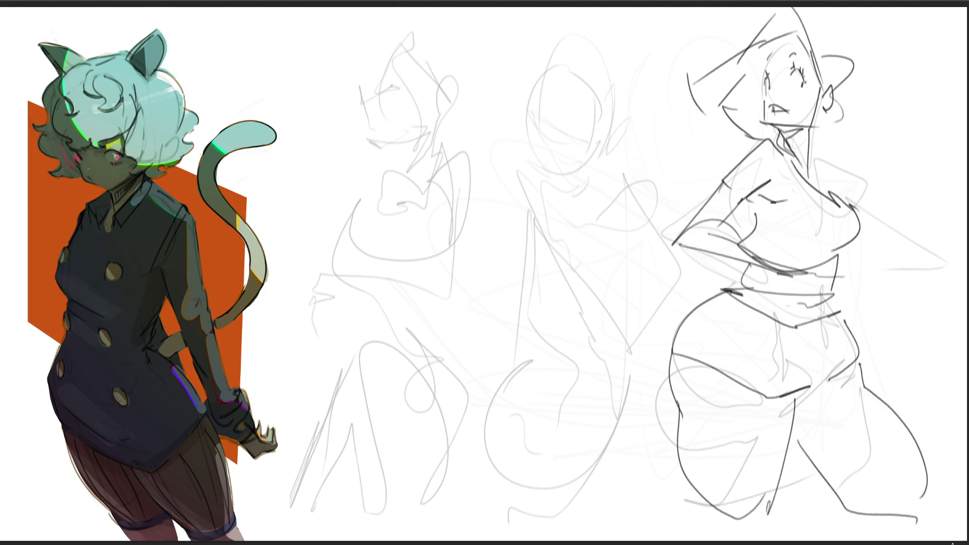
mouse_move(872, 235)
mouse_down()
mouse_move(918, 263)
mouse_move(903, 277)
mouse_up()
drag(859, 177, 918, 262)
drag(805, 160, 944, 250)
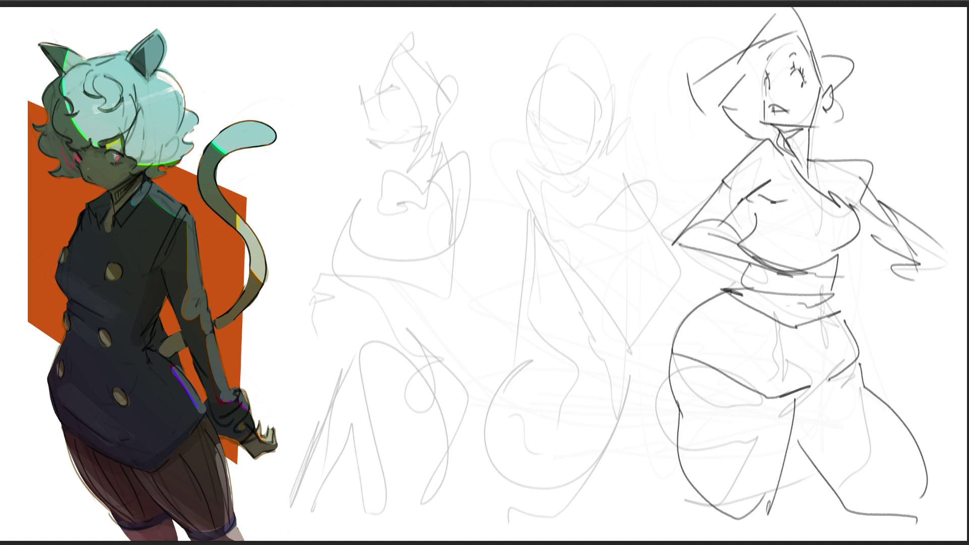
- Start the middle sketch's face with an eye, under-eye marks and the head's left edge
drag(564, 135, 578, 143)
drag(575, 147, 571, 149)
mouse_move(531, 117)
mouse_down()
mouse_move(536, 130)
mouse_move(536, 121)
mouse_move(578, 131)
mouse_move(530, 146)
mouse_move(546, 167)
mouse_up()
- Ink the middle figure's head: cheek curve (redrawn after undos), jawline, head top and eye
drag(526, 129, 547, 177)
key(ctrl+z)
drag(528, 137, 552, 179)
key(ctrl+z)
drag(528, 126, 551, 173)
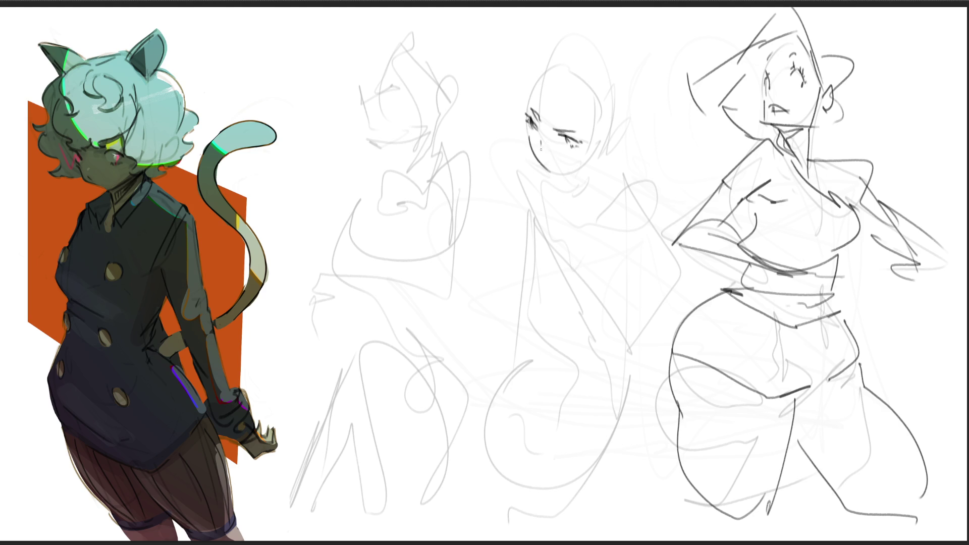
mouse_move(551, 173)
mouse_down()
mouse_move(586, 166)
mouse_move(606, 135)
mouse_up()
mouse_move(530, 107)
mouse_down()
mouse_move(535, 76)
mouse_move(569, 85)
mouse_up()
drag(596, 119, 597, 140)
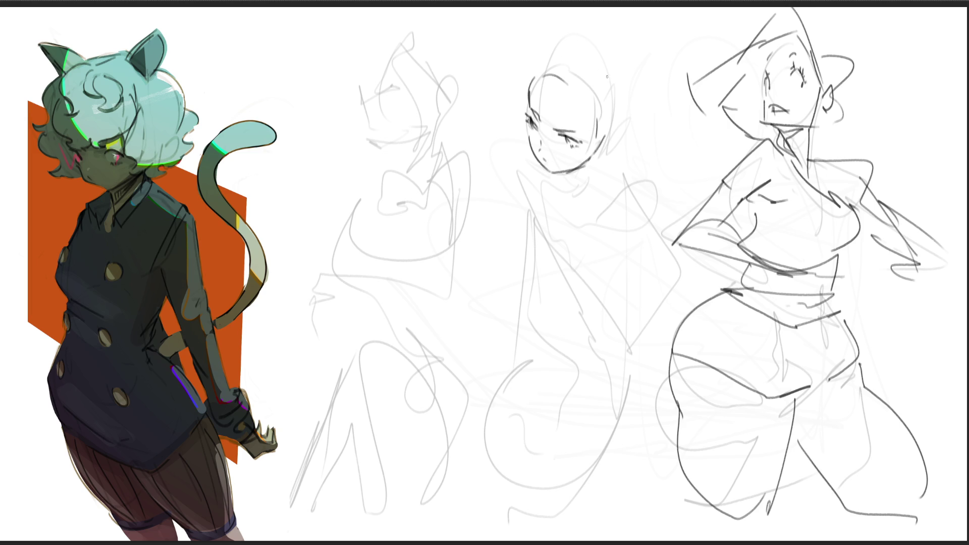
mouse_move(529, 110)
mouse_down()
mouse_move(551, 155)
mouse_move(583, 156)
mouse_up()
mouse_move(629, 80)
mouse_down()
mouse_move(570, 206)
mouse_move(624, 172)
mouse_move(638, 246)
mouse_move(677, 226)
mouse_move(669, 224)
mouse_up()
- Ink the middle figure's shoulder arc, both arms, neck and chest curve
mouse_move(601, 232)
mouse_down()
mouse_move(616, 259)
mouse_move(670, 229)
mouse_up()
drag(504, 212, 535, 239)
mouse_move(498, 185)
mouse_down()
mouse_move(510, 218)
mouse_move(532, 205)
mouse_up()
drag(532, 218, 539, 286)
mouse_move(554, 233)
mouse_down()
mouse_move(550, 285)
mouse_move(595, 269)
mouse_move(564, 289)
mouse_up()
drag(565, 189, 544, 239)
drag(591, 173, 570, 230)
drag(626, 259, 655, 299)
mouse_move(655, 236)
mouse_down()
mouse_move(686, 287)
mouse_move(639, 356)
mouse_up()
mouse_move(654, 283)
mouse_down()
mouse_move(649, 309)
mouse_move(604, 378)
mouse_move(617, 377)
mouse_up()
- Ink the middle figure's hand zigzag, waist curve, hips and leg lines
drag(540, 290, 568, 341)
mouse_move(622, 285)
mouse_down()
mouse_move(580, 366)
mouse_move(545, 329)
mouse_move(555, 343)
mouse_move(513, 352)
mouse_move(529, 430)
mouse_up()
mouse_move(522, 354)
mouse_down()
mouse_move(525, 428)
mouse_move(530, 414)
mouse_up()
drag(531, 408, 626, 405)
drag(625, 406, 545, 433)
drag(625, 391, 590, 526)
drag(544, 453, 553, 527)
drag(512, 353, 493, 458)
- Ink the left figure's head, neck, torso, leg, foot and bust in dark lines
mouse_move(325, 389)
mouse_down()
mouse_move(378, 337)
mouse_move(360, 532)
mouse_up()
mouse_move(331, 371)
mouse_down()
mouse_move(352, 332)
mouse_move(452, 524)
mouse_up()
drag(467, 321, 453, 359)
drag(464, 454, 452, 483)
drag(456, 478, 470, 477)
drag(323, 406, 360, 524)
mouse_move(334, 272)
mouse_down()
mouse_move(354, 218)
mouse_move(418, 282)
mouse_move(411, 292)
mouse_up()
drag(381, 180, 333, 257)
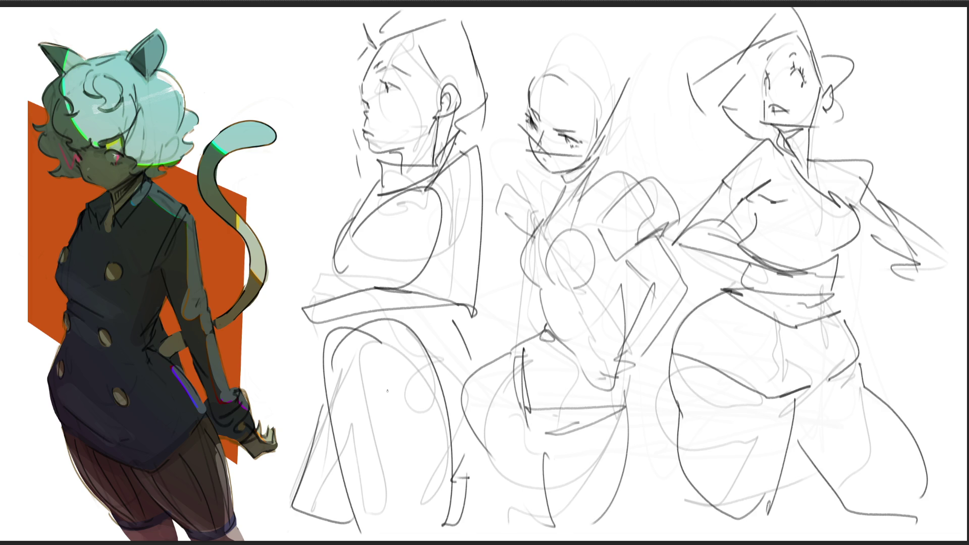
- Scale the sketch layer down and move it up to the canvas top, then confirm
key(ctrl+t)
drag(623, 15, 591, 242)
drag(608, 341, 614, 183)
drag(536, 150, 563, 70)
key(Return)
- Draw the right figure's legs and foot, then the middle figure's long legs to the bottom
mouse_move(702, 300)
mouse_down()
mouse_move(659, 296)
mouse_move(694, 494)
mouse_move(672, 509)
mouse_move(685, 501)
mouse_move(727, 518)
mouse_up()
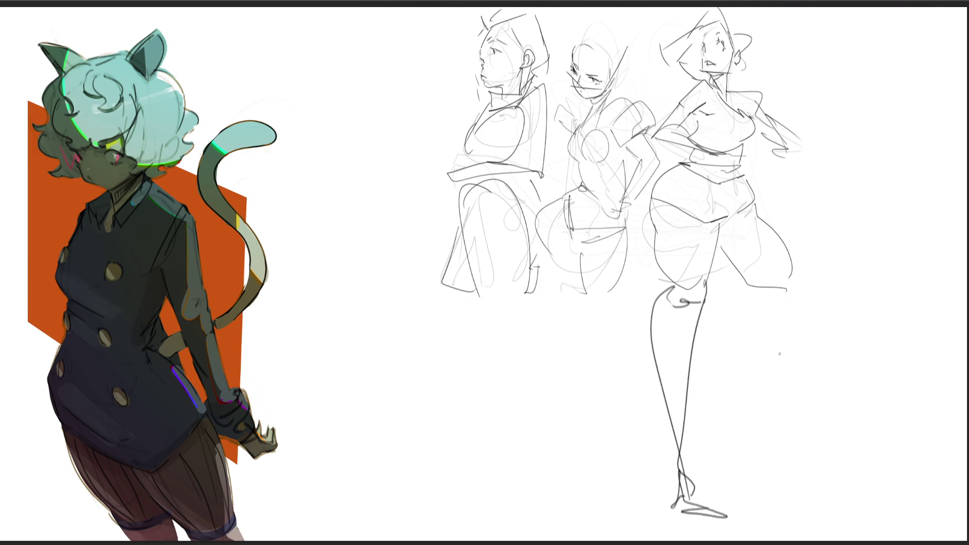
drag(770, 291, 840, 395)
mouse_move(795, 271)
mouse_down()
mouse_move(890, 429)
mouse_move(933, 395)
mouse_move(915, 428)
mouse_up()
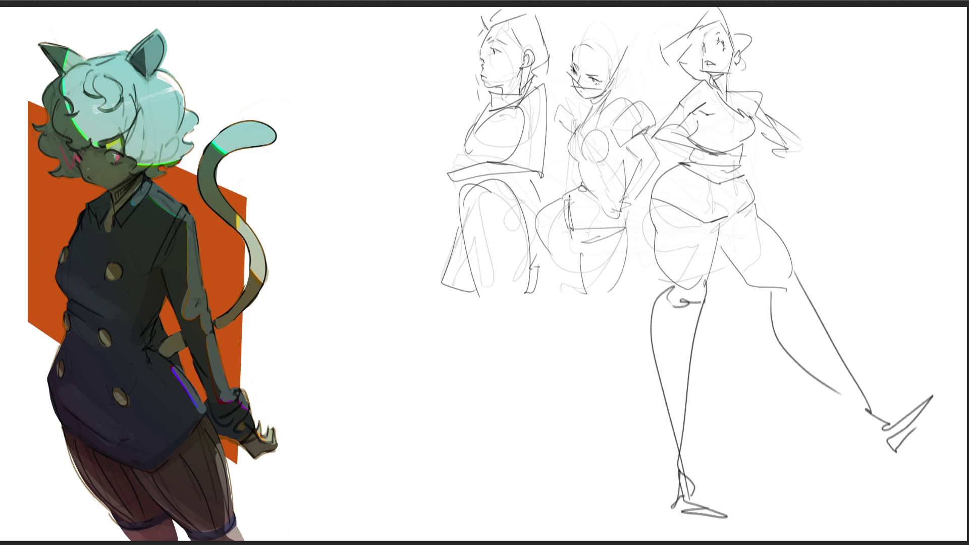
drag(573, 247, 585, 341)
mouse_move(628, 229)
mouse_down()
mouse_move(600, 354)
mouse_move(618, 522)
mouse_up()
drag(614, 332, 620, 528)
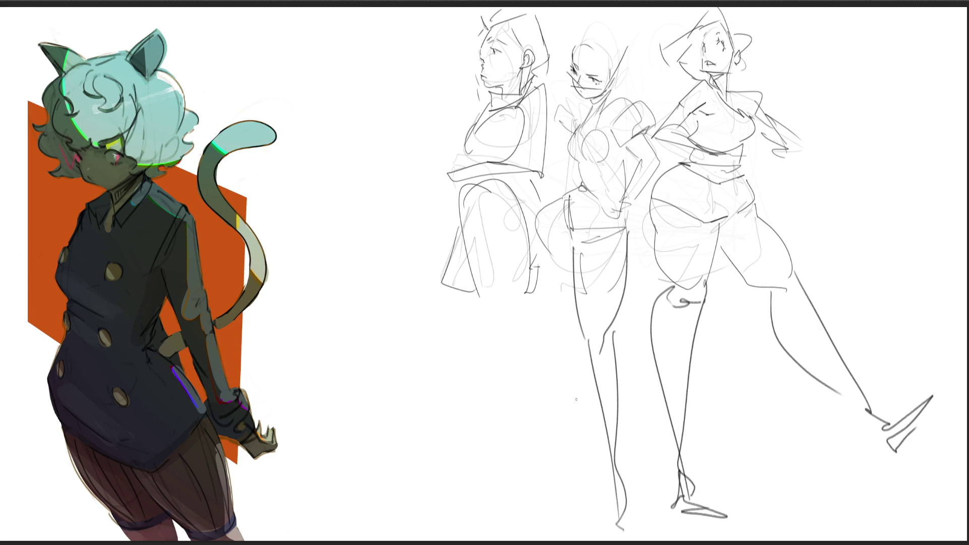
- Draw the left figure's hip curve, legs to the bottom edge and feet, redrawing one leg after an undo
mouse_move(559, 199)
mouse_down()
mouse_move(548, 270)
mouse_move(555, 297)
mouse_up()
drag(621, 326, 640, 368)
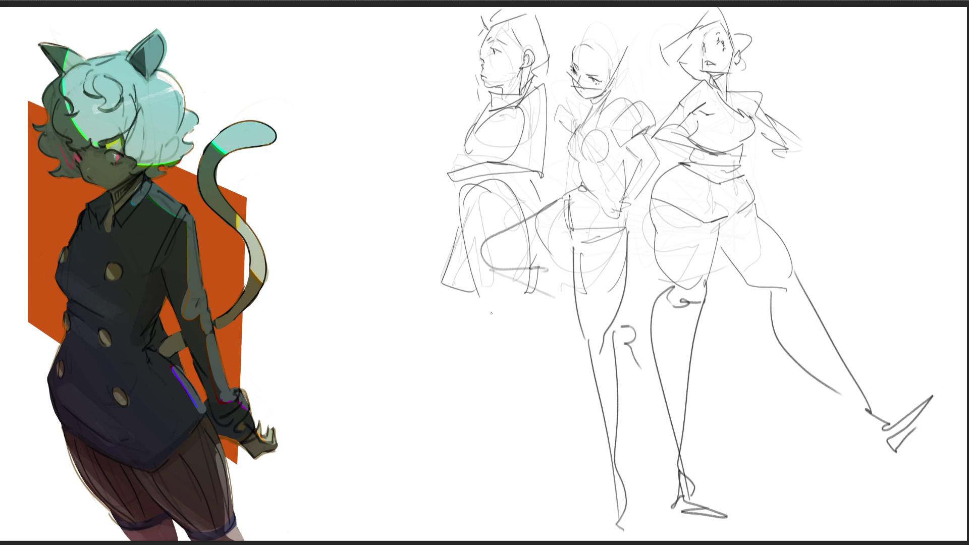
mouse_move(478, 297)
mouse_down()
mouse_move(508, 323)
mouse_move(489, 367)
mouse_move(507, 385)
mouse_up()
drag(527, 323, 570, 535)
mouse_move(489, 385)
mouse_down()
mouse_move(564, 531)
mouse_move(578, 536)
mouse_up()
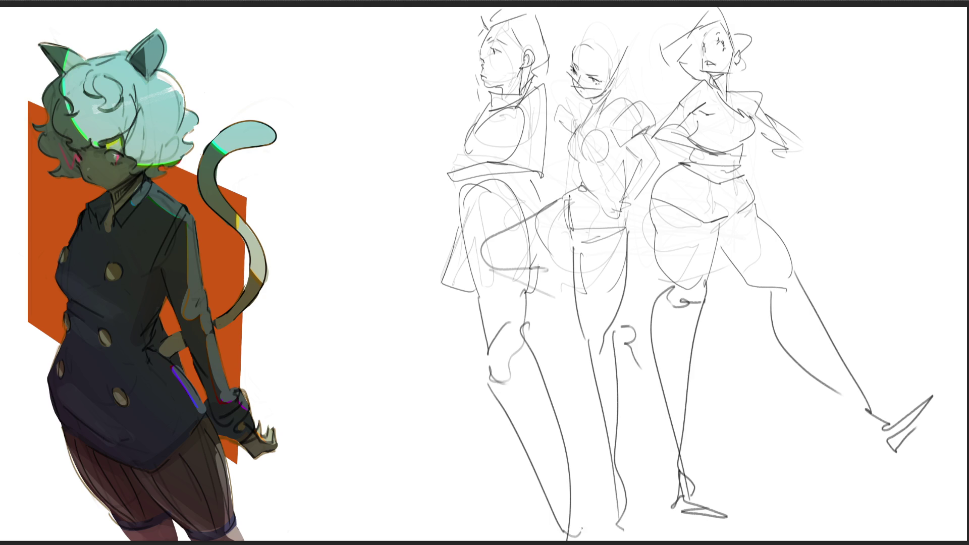
key(ctrl+z)
key(ctrl+z)
drag(523, 324, 547, 474)
drag(493, 377, 563, 534)
mouse_move(548, 479)
mouse_down()
mouse_move(573, 517)
mouse_move(559, 534)
mouse_up()
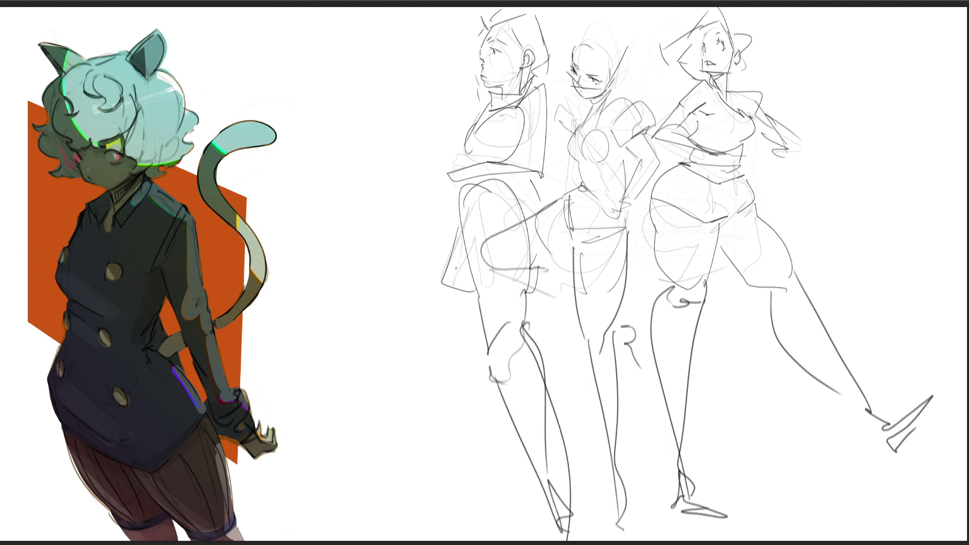
mouse_move(459, 236)
mouse_down()
mouse_move(411, 331)
mouse_move(469, 312)
mouse_up()
mouse_move(406, 337)
mouse_down()
mouse_move(429, 346)
mouse_move(327, 476)
mouse_move(291, 485)
mouse_move(338, 505)
mouse_up()
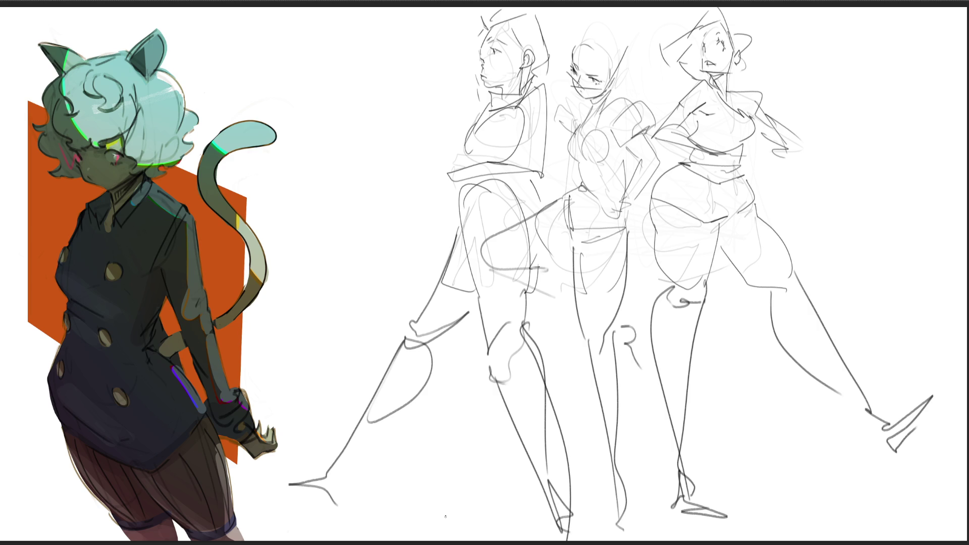
- Draw the left figure's raised hand by the chin and arm across the waist
mouse_move(471, 77)
mouse_down()
mouse_move(484, 109)
mouse_move(461, 153)
mouse_up()
mouse_move(479, 104)
mouse_down()
mouse_move(447, 159)
mouse_move(529, 183)
mouse_up()
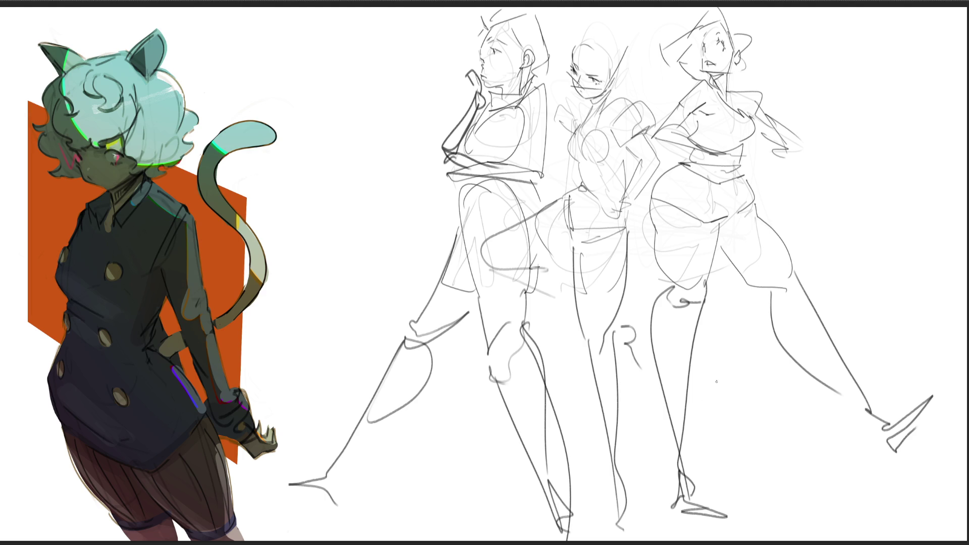
- With a fine line width, ink the right figure's face, eye, chin and hair
mouse_move(714, 302)
mouse_down()
mouse_move(735, 173)
mouse_move(228, 411)
mouse_up()
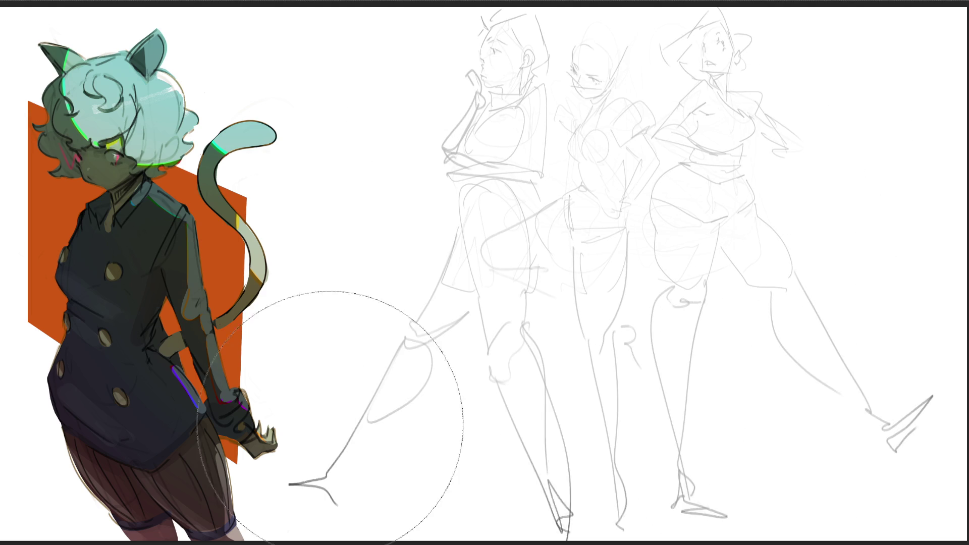
key(b)
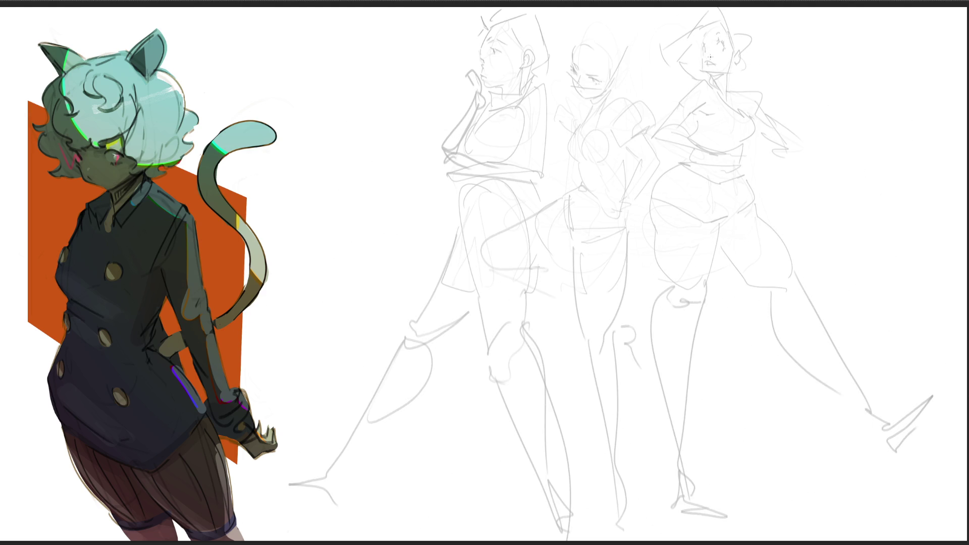
drag(702, 59, 721, 77)
click(722, 48)
drag(708, 53, 703, 47)
mouse_move(712, 79)
mouse_down()
mouse_move(727, 76)
mouse_move(725, 92)
mouse_move(715, 94)
mouse_move(738, 66)
mouse_up()
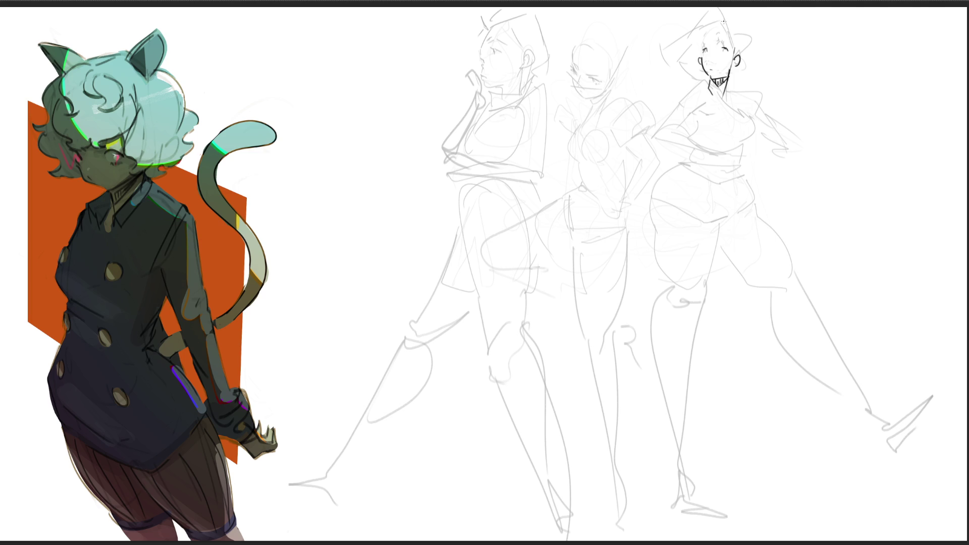
mouse_move(733, 45)
mouse_down()
mouse_move(742, 54)
mouse_move(726, 18)
mouse_move(743, 52)
mouse_move(738, 76)
mouse_up()
drag(679, 23, 722, 15)
mouse_move(667, 26)
mouse_down()
mouse_move(660, 56)
mouse_move(749, 113)
mouse_up()
- Ink the right figure's chest, belly contours and right leg down to the ankle
mouse_move(696, 138)
mouse_down()
mouse_move(699, 120)
mouse_move(742, 135)
mouse_move(739, 155)
mouse_up()
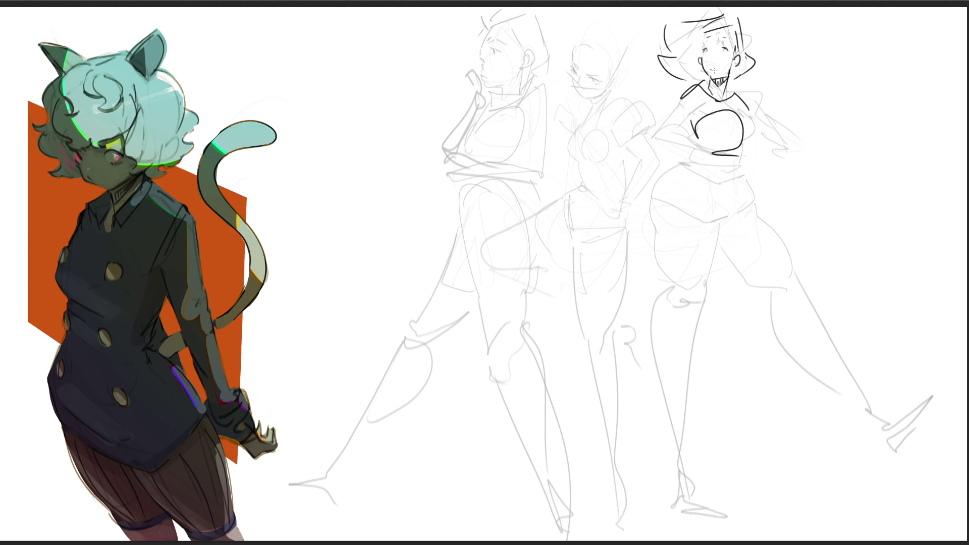
drag(694, 141, 718, 198)
mouse_move(748, 154)
mouse_down()
mouse_move(747, 204)
mouse_move(766, 193)
mouse_move(755, 211)
mouse_move(828, 251)
mouse_up()
drag(767, 223, 858, 297)
mouse_move(831, 257)
mouse_down()
mouse_move(869, 290)
mouse_move(921, 363)
mouse_up()
drag(899, 342, 921, 363)
- Ink the right figure's left thigh, inner leg and calf (redrawn cleaner), plus a foot
drag(694, 208, 749, 288)
drag(745, 224, 818, 418)
drag(761, 290, 830, 418)
key(ctrl+z)
mouse_move(768, 283)
mouse_down()
mouse_move(825, 433)
mouse_move(834, 433)
mouse_up()
mouse_move(921, 357)
mouse_down()
mouse_move(922, 338)
mouse_move(951, 398)
mouse_up()
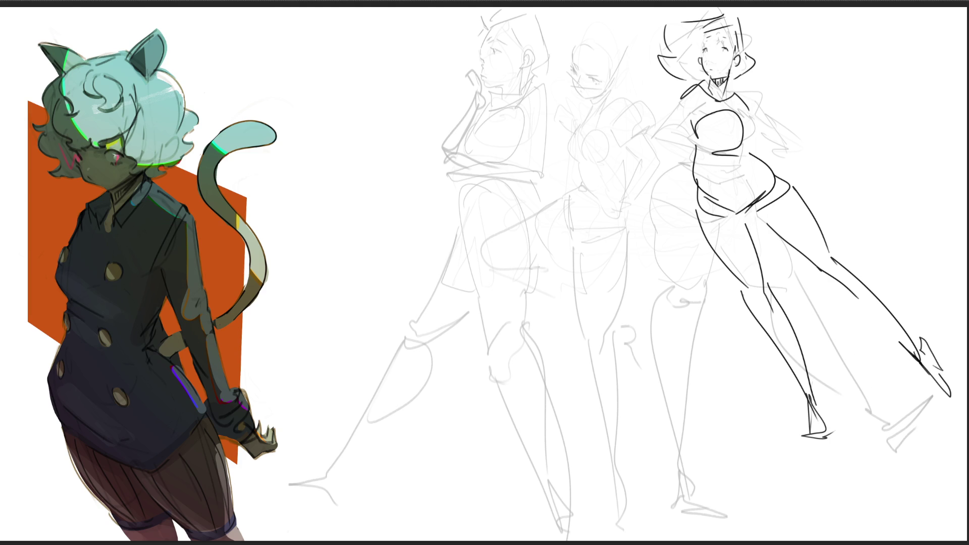
- Draw the right figure's arm down to a hand and its raised hand
mouse_move(691, 92)
mouse_down()
mouse_move(657, 131)
mouse_move(684, 121)
mouse_move(635, 157)
mouse_move(629, 191)
mouse_up()
drag(660, 127, 616, 203)
drag(677, 134, 618, 193)
drag(643, 154, 586, 212)
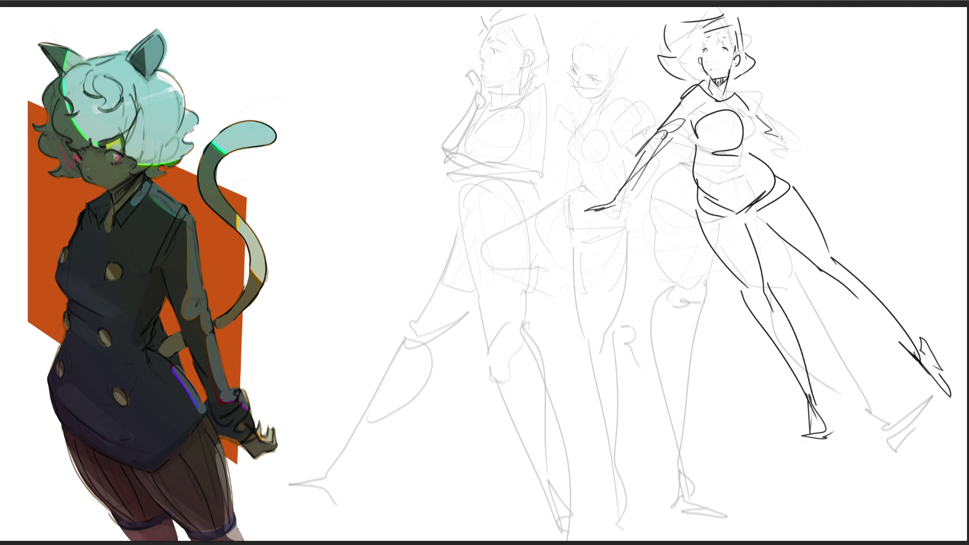
mouse_move(753, 94)
mouse_down()
mouse_move(763, 132)
mouse_move(754, 75)
mouse_move(769, 135)
mouse_up()
mouse_move(762, 99)
mouse_down()
mouse_move(775, 108)
mouse_move(782, 138)
mouse_up()
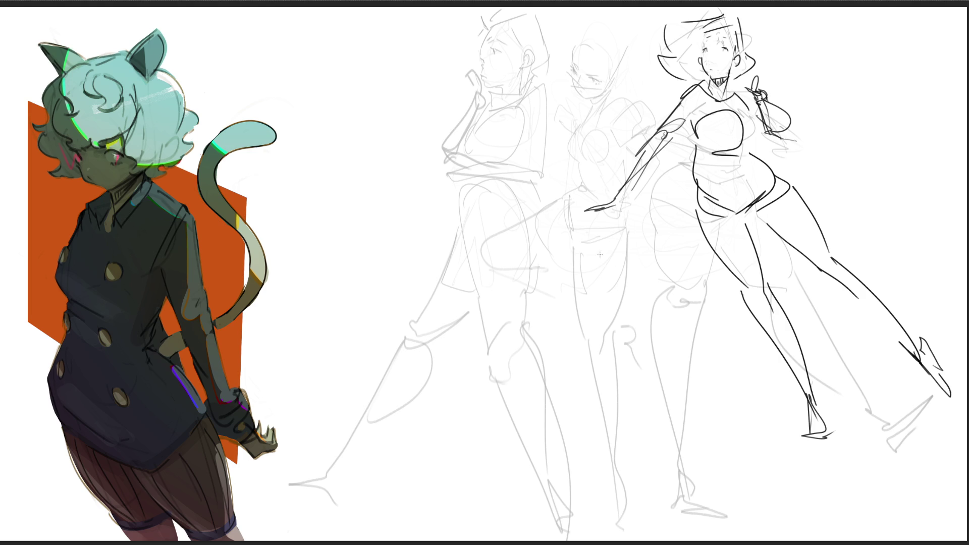
- Add dark torso strokes, a small hand and an arm curve on the middle figure
drag(586, 112, 567, 185)
mouse_move(548, 263)
mouse_down()
mouse_move(560, 290)
mouse_move(561, 272)
mouse_move(553, 278)
mouse_move(573, 248)
mouse_up()
mouse_move(561, 199)
mouse_down()
mouse_move(490, 266)
mouse_move(551, 277)
mouse_up()
- Draw the middle figure's elbow and forearm with construction lines over them
drag(499, 260, 534, 263)
drag(467, 260, 560, 278)
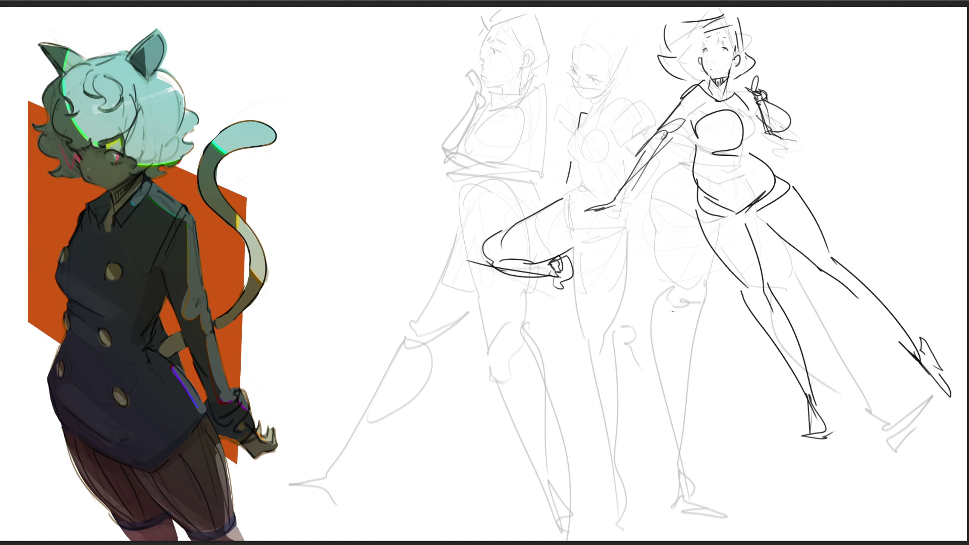
mouse_move(536, 198)
mouse_down()
mouse_move(541, 296)
mouse_move(561, 178)
mouse_move(572, 329)
mouse_up()
mouse_move(516, 186)
mouse_down()
mouse_move(528, 309)
mouse_move(566, 327)
mouse_move(616, 266)
mouse_move(649, 312)
mouse_up()
drag(564, 353, 648, 311)
- Block in a box shape over the middle figure's arm with an angled box beside it
drag(604, 125, 623, 152)
mouse_move(623, 151)
mouse_down()
mouse_move(658, 124)
mouse_move(650, 97)
mouse_up()
drag(650, 96, 658, 123)
drag(552, 125, 572, 138)
mouse_move(559, 106)
mouse_down()
mouse_move(552, 124)
mouse_move(579, 115)
mouse_up()
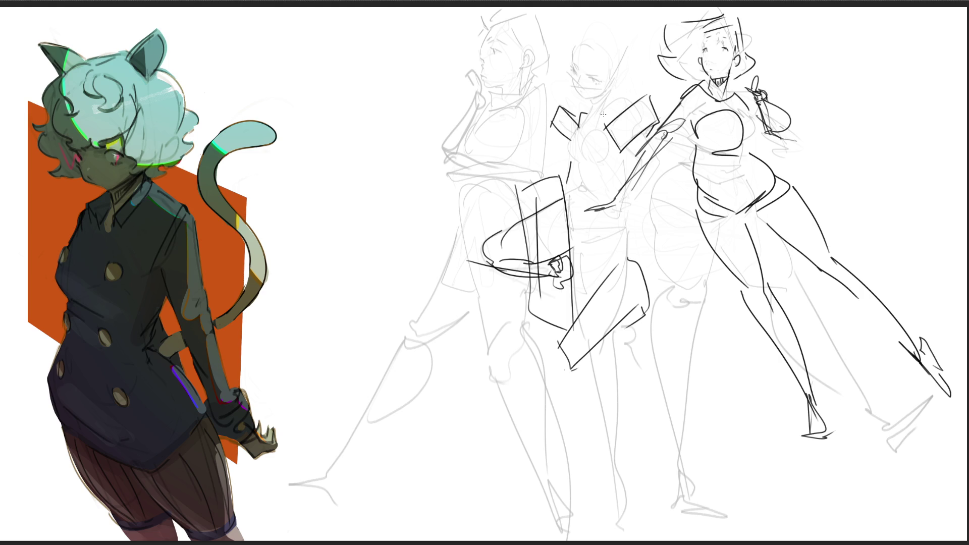
- Add box construction lines below the arm and draw the middle figure's lower leg
mouse_move(576, 194)
mouse_down()
mouse_move(576, 221)
mouse_move(621, 216)
mouse_move(576, 244)
mouse_move(624, 214)
mouse_move(631, 267)
mouse_up()
drag(573, 255, 583, 308)
mouse_move(584, 349)
mouse_down()
mouse_move(626, 330)
mouse_move(614, 434)
mouse_up()
drag(588, 367, 612, 483)
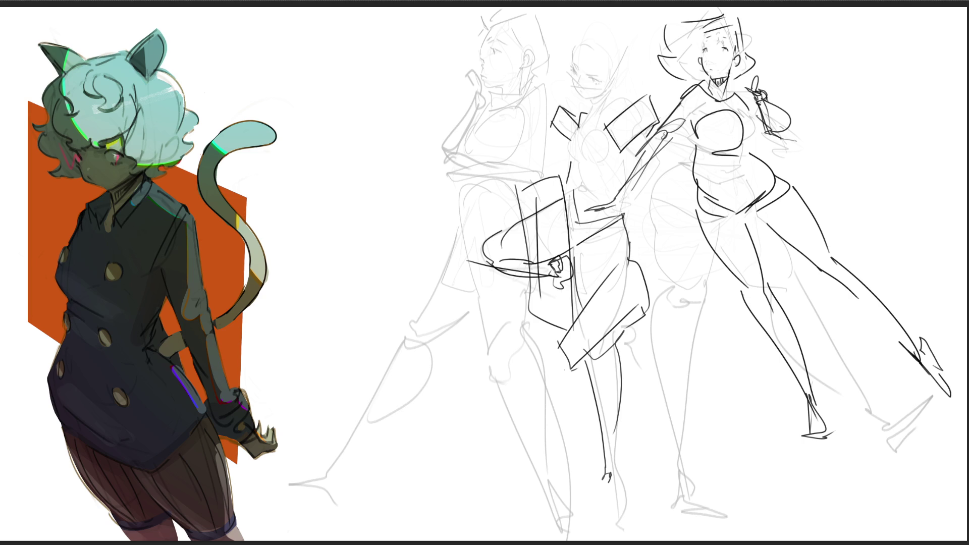
- Ink the middle figure's arm, chest, shoulder, face, chin, hair and head top
drag(629, 222, 656, 129)
drag(561, 155, 618, 150)
drag(582, 123, 628, 87)
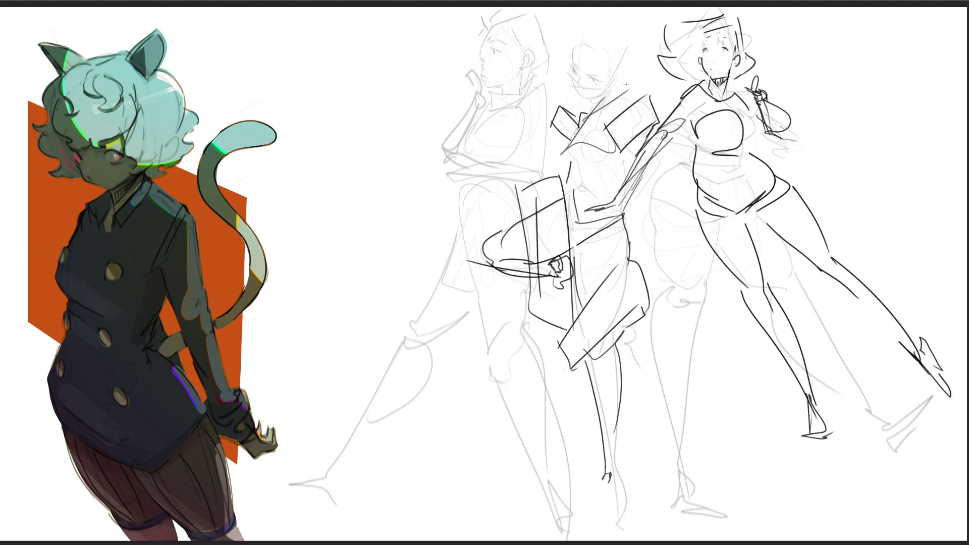
drag(551, 61, 581, 92)
mouse_move(562, 24)
mouse_down()
mouse_move(553, 69)
mouse_move(588, 61)
mouse_up()
drag(579, 90, 599, 86)
mouse_move(560, 23)
mouse_down()
mouse_move(583, 18)
mouse_move(599, 51)
mouse_up()
mouse_move(609, 81)
mouse_down()
mouse_move(620, 89)
mouse_move(577, 177)
mouse_move(576, 166)
mouse_move(614, 152)
mouse_up()
- Undo stray chest strokes, then draw the middle figure's foot as a zigzag loop with a line below
key(ctrl+z)
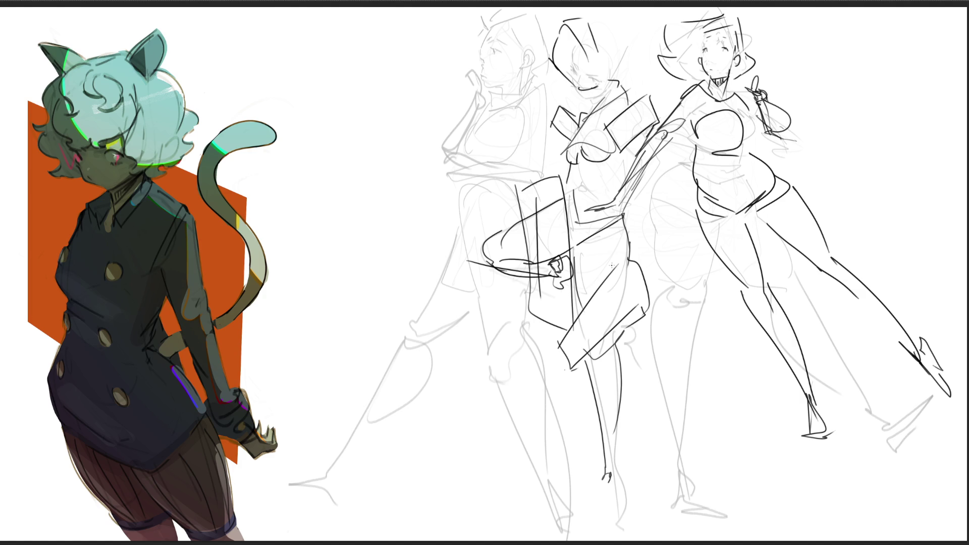
key(ctrl+z)
mouse_move(582, 159)
mouse_down()
mouse_move(607, 159)
mouse_move(615, 197)
mouse_up()
key(ctrl+z)
mouse_move(606, 483)
mouse_down()
mouse_move(600, 495)
mouse_move(623, 496)
mouse_move(617, 534)
mouse_up()
mouse_move(610, 485)
mouse_down()
mouse_move(626, 465)
mouse_move(635, 530)
mouse_up()
key(ctrl+z)
key(ctrl+z)
mouse_move(607, 477)
mouse_down()
mouse_move(619, 485)
mouse_move(633, 468)
mouse_up()
drag(628, 486, 623, 534)
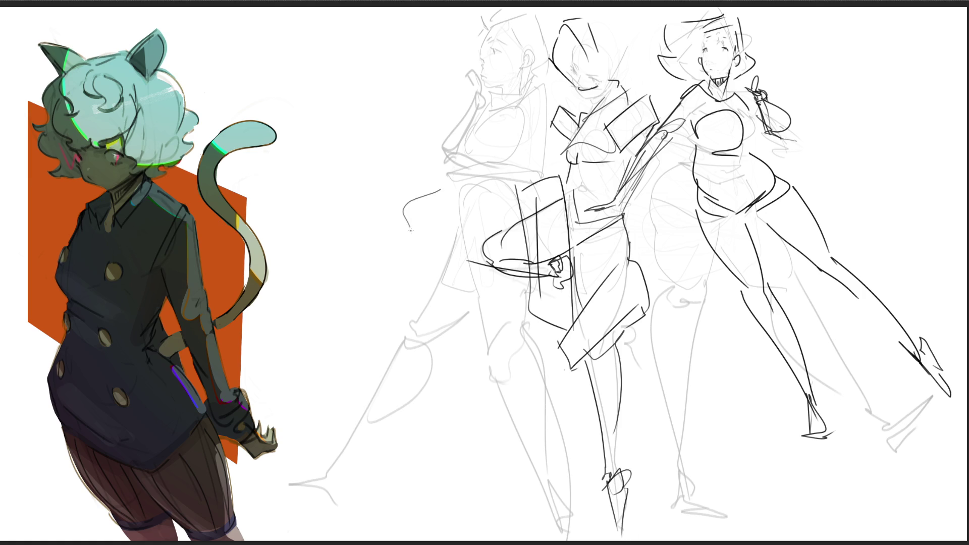
- Sketch a curved hook and a diamond shape with base line left of the figures
drag(360, 133, 383, 198)
key(ctrl+z)
key(ctrl+z)
key(ctrl+z)
drag(359, 130, 390, 168)
drag(389, 169, 388, 186)
mouse_move(355, 131)
mouse_down()
mouse_move(356, 155)
mouse_move(355, 140)
mouse_move(306, 193)
mouse_move(353, 141)
mouse_move(320, 242)
mouse_up()
drag(351, 161, 396, 213)
drag(320, 246, 402, 219)
drag(396, 171, 446, 224)
- Extend the diamond into a pyramid with a longer base, a loop and a sweeping curl
mouse_move(303, 180)
mouse_down()
mouse_move(321, 258)
mouse_move(367, 198)
mouse_move(371, 269)
mouse_move(423, 281)
mouse_up()
drag(371, 196, 459, 282)
drag(446, 202, 456, 222)
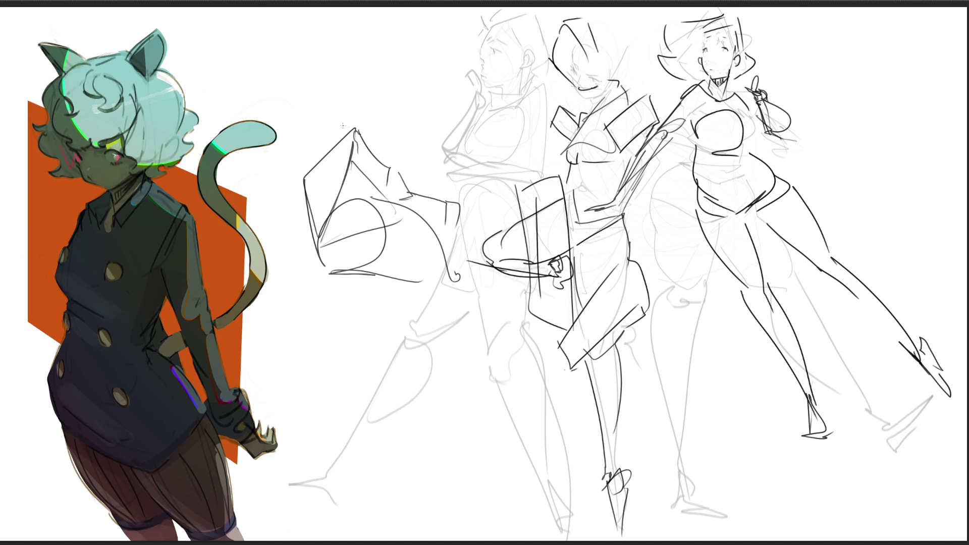
- Add loose lines and a peaked stroke above the boxy construction shape
mouse_move(342, 80)
mouse_down()
mouse_move(322, 151)
mouse_move(378, 57)
mouse_move(401, 149)
mouse_up()
drag(399, 68, 393, 160)
drag(343, 71, 411, 70)
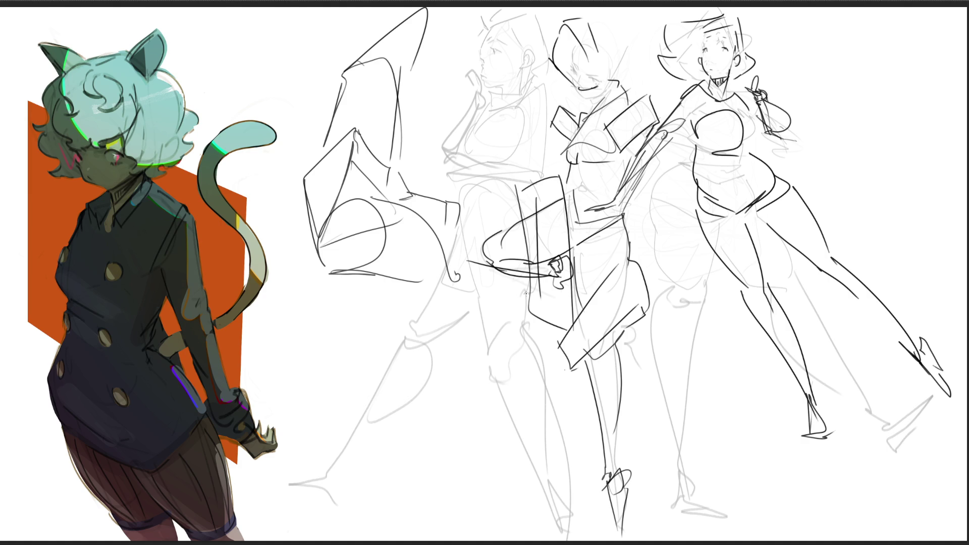
- Refine the second figure's nose profile, lips and ear outline in dark lines
mouse_move(484, 60)
mouse_down()
mouse_move(480, 75)
mouse_move(488, 44)
mouse_up()
mouse_move(484, 80)
mouse_down()
mouse_move(482, 94)
mouse_move(506, 89)
mouse_move(502, 107)
mouse_move(523, 60)
mouse_up()
drag(527, 47, 536, 68)
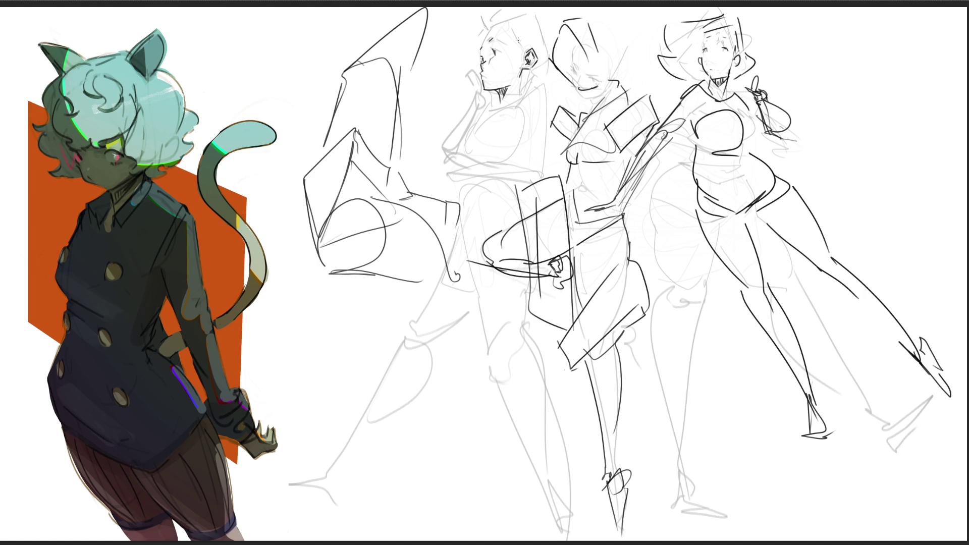
mouse_move(505, 28)
mouse_down()
mouse_move(515, 42)
mouse_move(498, 27)
mouse_up()
- Add dark hatching and strokes around the head, redrawing the ear and top hair strand
mouse_move(484, 33)
mouse_down()
mouse_move(479, 44)
mouse_move(474, 22)
mouse_move(491, 11)
mouse_move(506, 29)
mouse_move(518, 10)
mouse_move(546, 29)
mouse_move(524, 39)
mouse_up()
mouse_move(516, 42)
mouse_down()
mouse_move(539, 77)
mouse_move(548, 69)
mouse_up()
drag(548, 23, 554, 41)
mouse_move(537, 72)
mouse_down()
mouse_move(547, 80)
mouse_move(494, 111)
mouse_move(529, 93)
mouse_move(559, 95)
mouse_move(526, 115)
mouse_move(528, 130)
mouse_up()
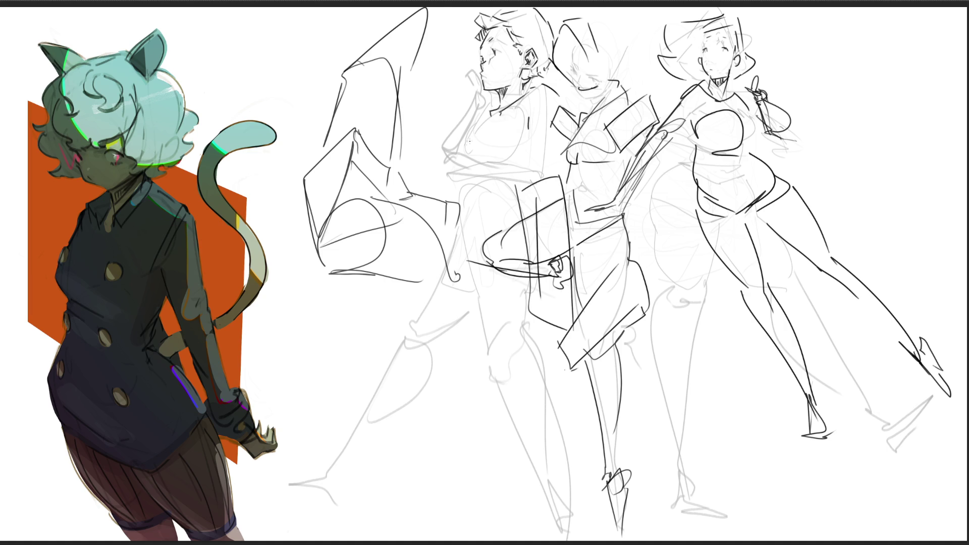
- Ink a bold chest curve, then mark the second figure's nose, mouth, chin and neck
mouse_move(493, 120)
mouse_down()
mouse_move(462, 152)
mouse_move(471, 190)
mouse_up()
key(ctrl+z)
mouse_move(483, 125)
mouse_down()
mouse_move(463, 179)
mouse_move(519, 148)
mouse_up()
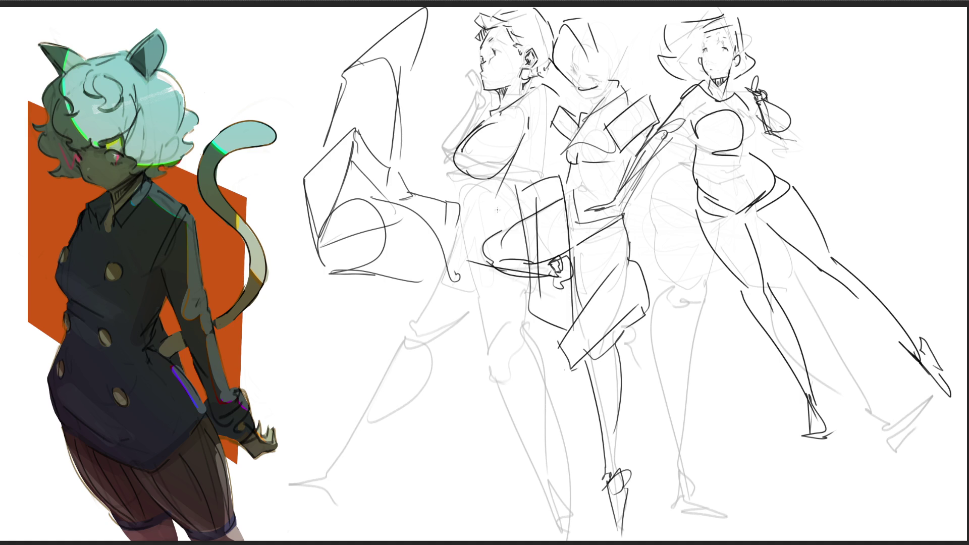
drag(484, 63, 489, 71)
drag(477, 69, 480, 103)
- Add curly hair strands beside the face and darken the lower chest and torso
mouse_move(477, 94)
mouse_down()
mouse_move(486, 113)
mouse_move(414, 145)
mouse_move(443, 158)
mouse_move(447, 185)
mouse_move(457, 184)
mouse_move(454, 131)
mouse_move(454, 173)
mouse_move(478, 181)
mouse_move(492, 209)
mouse_move(520, 202)
mouse_move(514, 162)
mouse_up()
key(ctrl+z)
drag(536, 127, 551, 172)
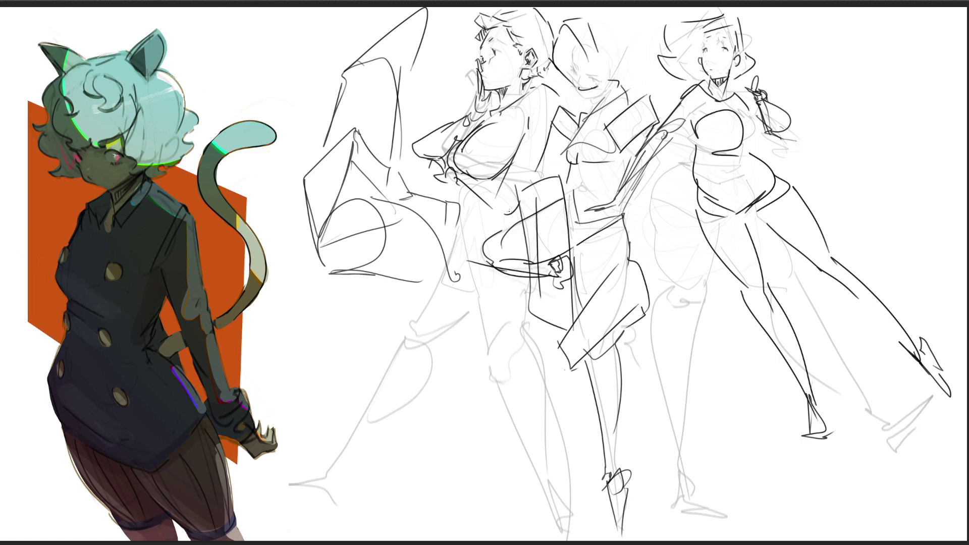
- Draw edge lines along the box sketch and a long line beneath it
drag(395, 279, 484, 286)
drag(334, 267, 413, 285)
mouse_move(309, 175)
mouse_down()
mouse_move(325, 267)
mouse_move(338, 116)
mouse_move(356, 40)
mouse_move(441, 12)
mouse_move(404, 89)
mouse_move(411, 172)
mouse_up()
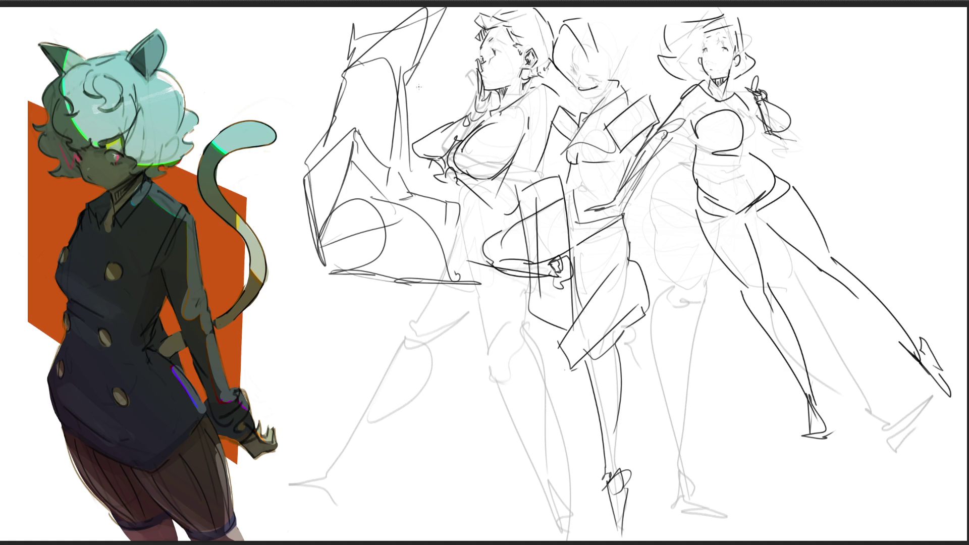
drag(332, 278, 526, 288)
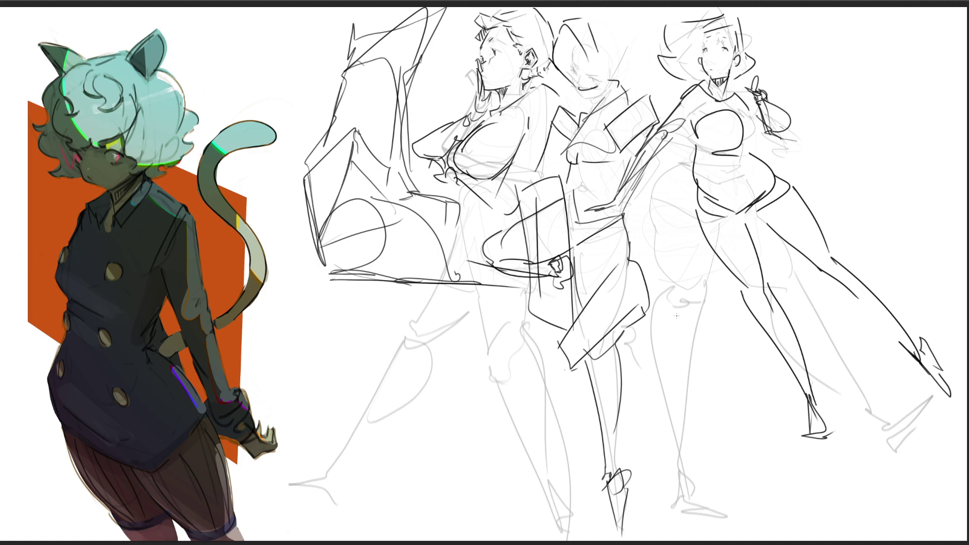
- Ink the right figure's waistline curve, waist marks and lower hip outline
mouse_move(689, 163)
mouse_down()
mouse_move(772, 173)
mouse_move(769, 151)
mouse_up()
mouse_move(690, 173)
mouse_down()
mouse_move(770, 158)
mouse_move(743, 208)
mouse_up()
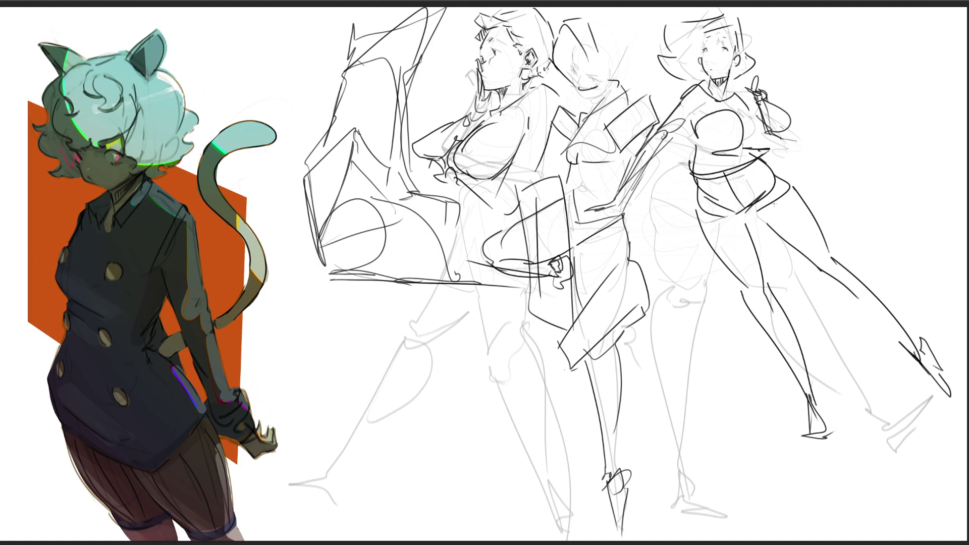
drag(735, 218, 769, 203)
drag(749, 167, 768, 158)
- Darken the right figure's knee curves and a line down its leg
drag(816, 255, 840, 271)
drag(742, 290, 762, 291)
drag(834, 254, 894, 317)
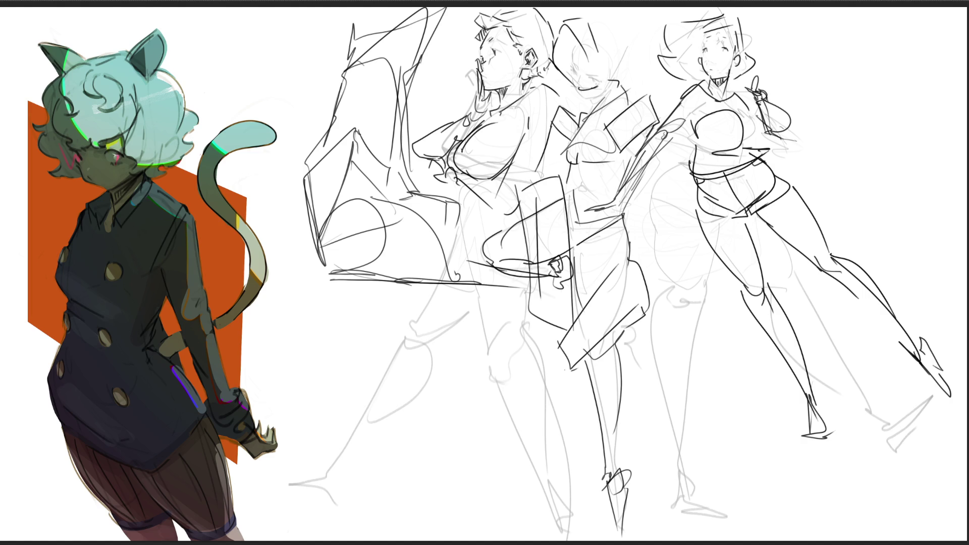
- Lay dark horizontal ground strokes under the right figure's feet
mouse_move(830, 439)
mouse_down()
mouse_move(752, 446)
mouse_move(942, 439)
mouse_up()
drag(732, 447, 926, 437)
drag(773, 454, 946, 438)
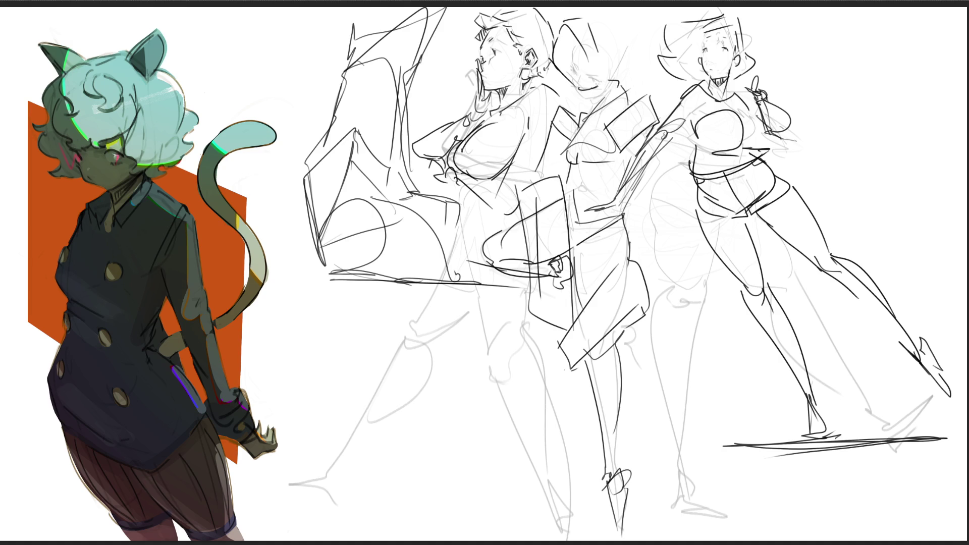
- Start a new figure at the far right, repeatedly undoing stray head strokes
drag(850, 50, 838, 55)
mouse_move(845, 25)
mouse_down()
mouse_move(857, 53)
mouse_move(860, 29)
mouse_move(868, 71)
mouse_up()
drag(892, 18, 886, 59)
key(ctrl+z)
drag(892, 20, 886, 59)
key(ctrl+z)
drag(906, 18, 882, 64)
key(ctrl+z)
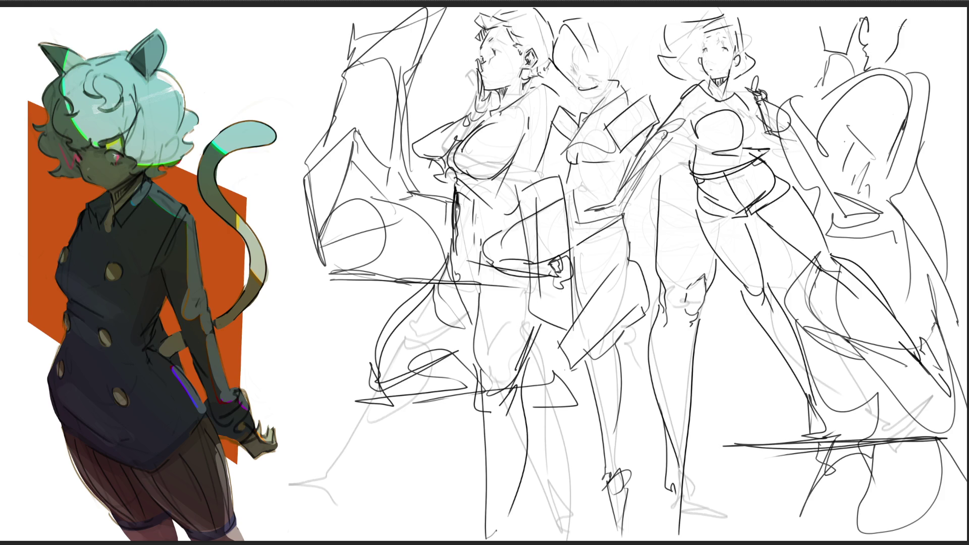
- Attempt the new figure's head outline, then clear all gesture sketches from the canvas
mouse_move(833, 9)
mouse_down()
mouse_move(816, 36)
mouse_move(846, 53)
mouse_up()
key(ctrl+z)
drag(863, 17, 884, 20)
drag(902, 13, 906, 32)
key(ctrl+z)
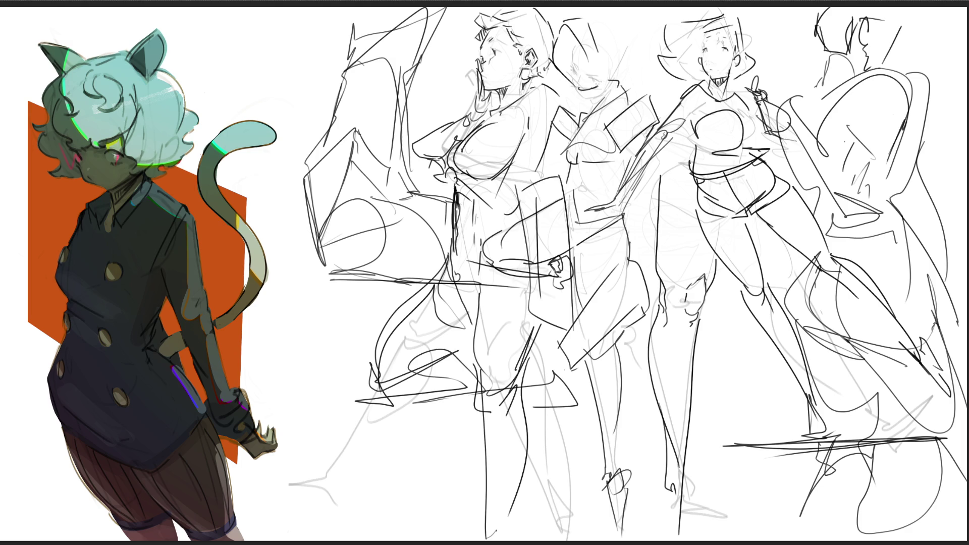
key(Delete)
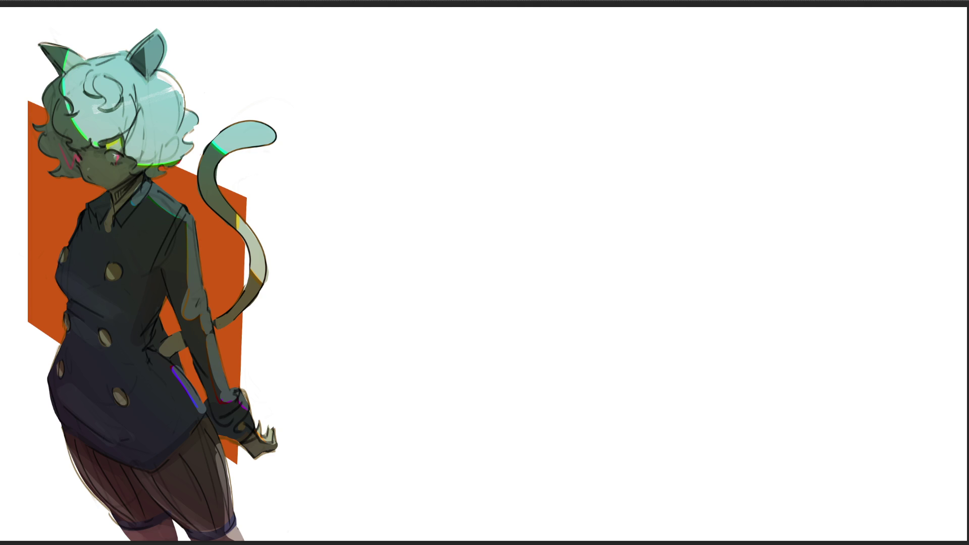
- Sketch a rough head with brow, eye hints and the sides of the neck
mouse_move(477, 148)
mouse_down()
mouse_move(473, 221)
mouse_move(503, 160)
mouse_move(514, 175)
mouse_move(516, 222)
mouse_up()
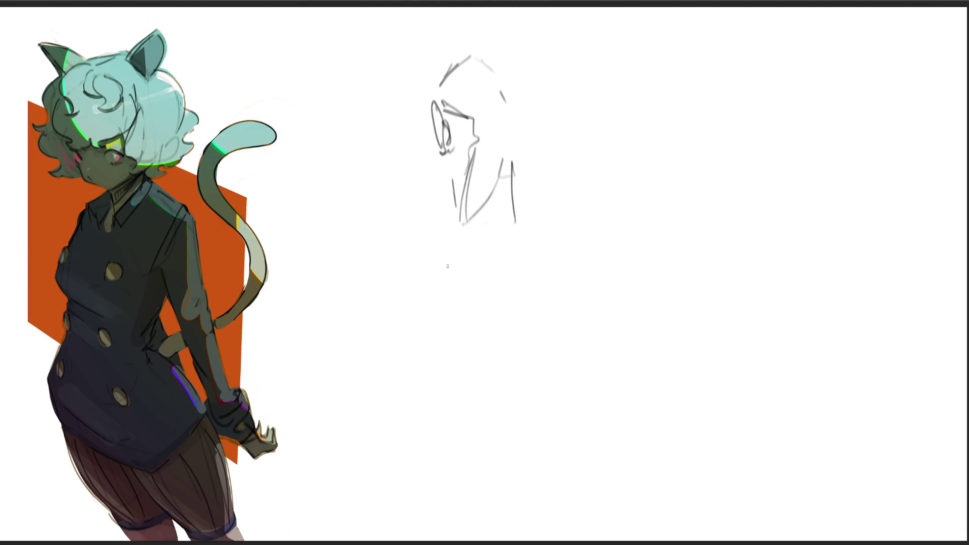
mouse_move(426, 94)
mouse_down()
mouse_move(441, 47)
mouse_move(528, 100)
mouse_move(496, 45)
mouse_move(525, 114)
mouse_move(519, 125)
mouse_move(542, 105)
mouse_move(556, 118)
mouse_move(537, 134)
mouse_move(531, 201)
mouse_up()
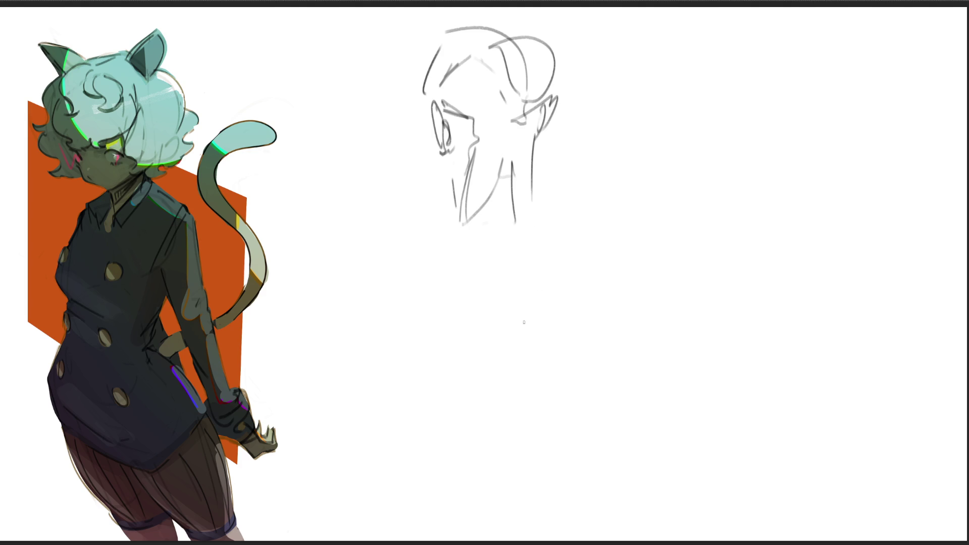
drag(420, 99, 444, 201)
drag(404, 148, 460, 211)
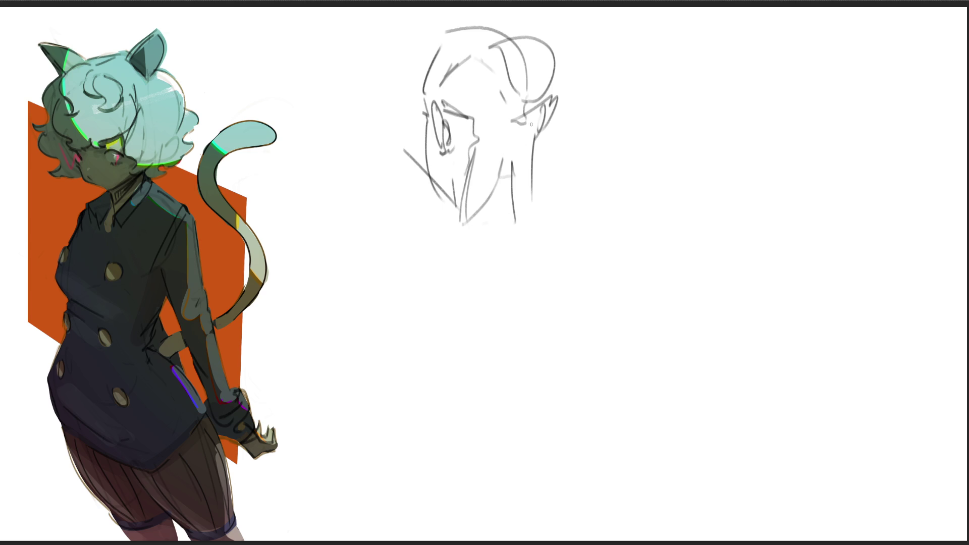
drag(528, 156, 546, 236)
- Draw the chin, shoulder line and upper back with the far shoulder curve
mouse_move(483, 193)
mouse_down()
mouse_move(381, 271)
mouse_move(596, 293)
mouse_up()
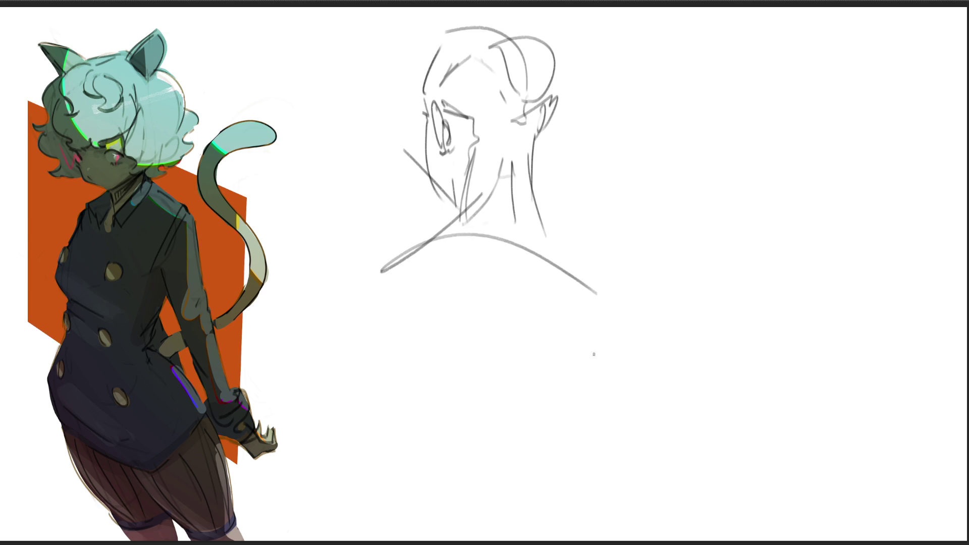
mouse_move(446, 404)
mouse_down()
mouse_move(498, 324)
mouse_move(534, 423)
mouse_up()
mouse_move(395, 252)
mouse_down()
mouse_move(374, 383)
mouse_move(598, 311)
mouse_up()
drag(545, 229, 625, 320)
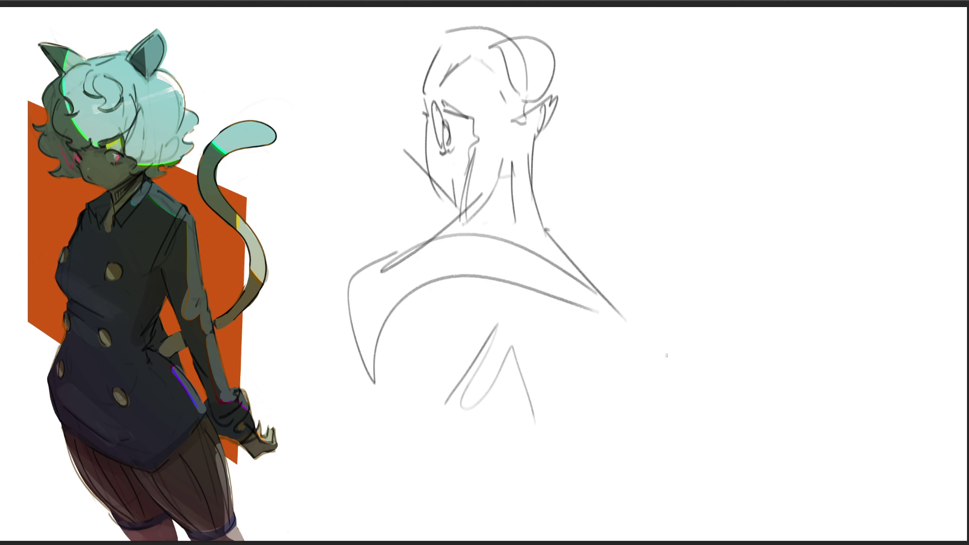
drag(556, 216, 644, 452)
drag(661, 301, 648, 353)
drag(630, 386, 609, 413)
- Outline the torso sides and bottom with a vertical back line, beginning a new figure at right
drag(389, 367, 382, 474)
mouse_move(345, 301)
mouse_down()
mouse_move(455, 488)
mouse_move(591, 457)
mouse_up()
mouse_move(623, 363)
mouse_down()
mouse_move(584, 485)
mouse_move(701, 378)
mouse_move(650, 489)
mouse_up()
drag(485, 395, 479, 539)
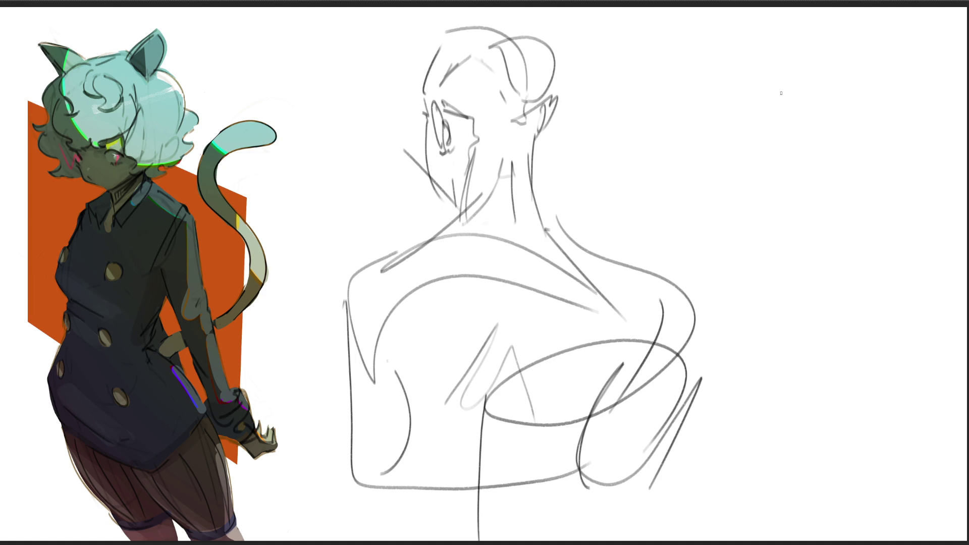
drag(777, 94, 792, 84)
- Sketch the arched top and contours of a second rough figure at upper right, linked by a long line
drag(731, 115, 861, 52)
mouse_move(752, 121)
mouse_down()
mouse_move(765, 164)
mouse_move(865, 165)
mouse_up()
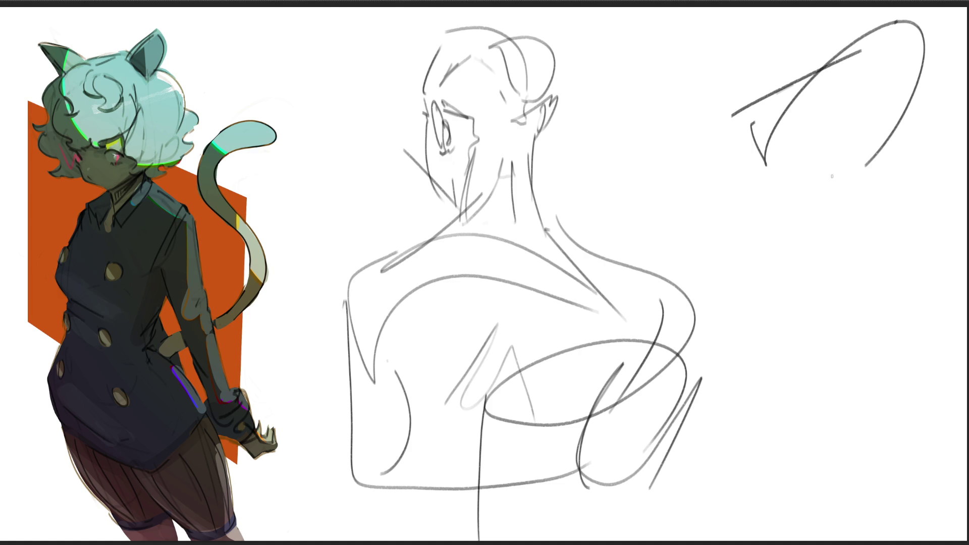
drag(798, 196, 899, 128)
drag(785, 218, 874, 152)
mouse_move(816, 211)
mouse_down()
mouse_move(713, 181)
mouse_move(671, 182)
mouse_move(802, 265)
mouse_up()
drag(672, 189, 746, 282)
mouse_move(708, 120)
mouse_down()
mouse_move(530, 159)
mouse_move(574, 225)
mouse_up()
drag(513, 215, 699, 256)
drag(718, 224, 723, 200)
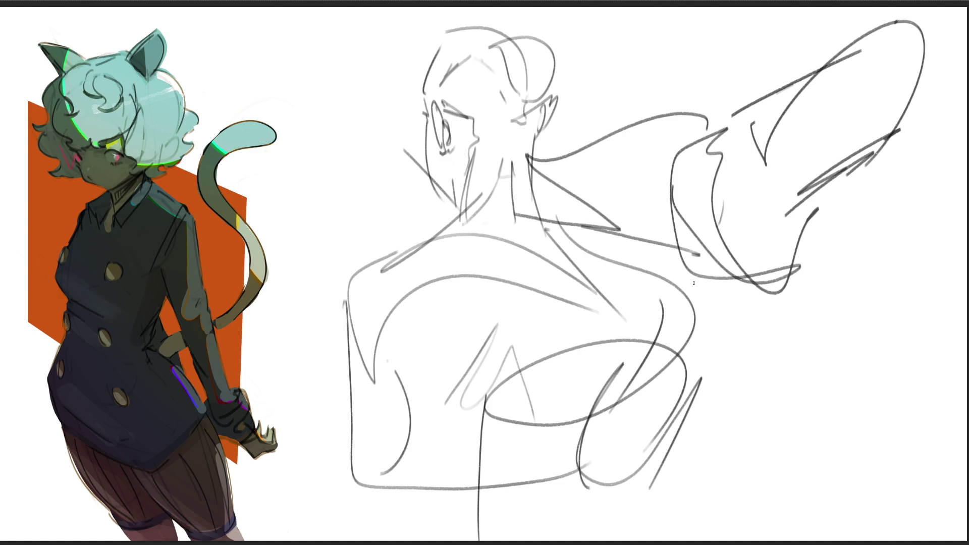
- Add hatching, a V-shaped stroke, loops and a long downward stroke through the right figure
drag(697, 305, 699, 317)
mouse_move(665, 261)
mouse_down()
mouse_move(723, 324)
mouse_move(810, 227)
mouse_up()
mouse_move(775, 201)
mouse_down()
mouse_move(827, 195)
mouse_move(796, 277)
mouse_up()
mouse_move(852, 190)
mouse_down()
mouse_move(810, 265)
mouse_move(837, 362)
mouse_up()
drag(722, 321, 734, 343)
mouse_move(752, 383)
mouse_down()
mouse_move(759, 401)
mouse_move(839, 452)
mouse_up()
drag(694, 317, 790, 485)
drag(737, 421, 858, 448)
- Finish the lower right curves to the canvas bottom, then fade all sketches to faint guides
drag(871, 380, 837, 331)
drag(871, 352, 860, 446)
mouse_move(728, 439)
mouse_down()
mouse_move(858, 441)
mouse_move(905, 349)
mouse_up()
mouse_move(871, 350)
mouse_down()
mouse_move(939, 464)
mouse_move(819, 482)
mouse_up()
drag(832, 488, 865, 492)
drag(739, 439, 818, 534)
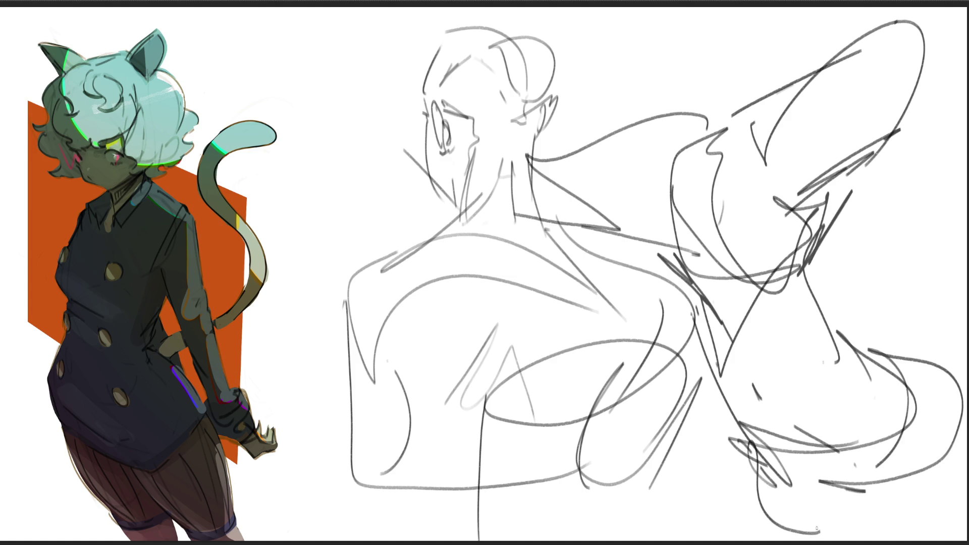
drag(764, 506, 838, 535)
mouse_move(847, 478)
mouse_down()
mouse_move(944, 482)
mouse_move(903, 526)
mouse_up()
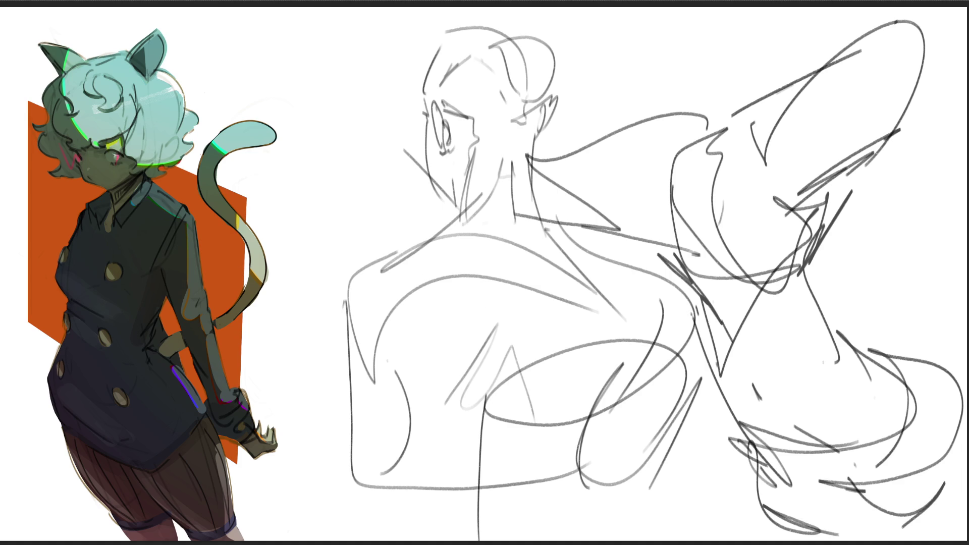
mouse_move(605, 76)
mouse_down()
mouse_move(681, 140)
mouse_move(757, 108)
mouse_move(628, 389)
mouse_move(871, 416)
mouse_move(840, 447)
mouse_move(413, 288)
mouse_move(500, 462)
mouse_move(746, 432)
mouse_move(833, 455)
mouse_move(368, 23)
mouse_up()
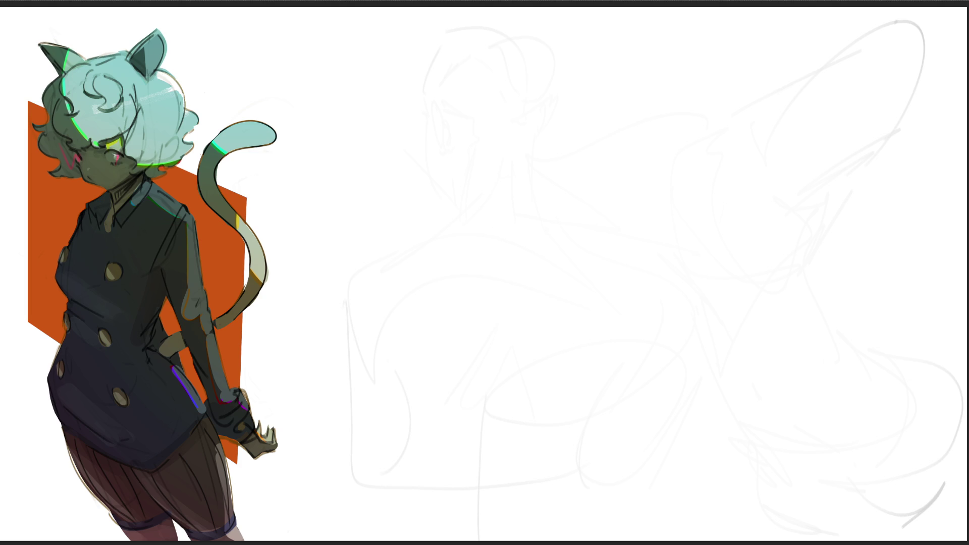
- Draw a new head and the hair outline around the face over the faded guides
mouse_move(554, 73)
mouse_down()
mouse_move(550, 119)
mouse_move(581, 53)
mouse_move(618, 112)
mouse_move(564, 120)
mouse_up()
mouse_move(564, 85)
mouse_down()
mouse_move(560, 106)
mouse_move(617, 111)
mouse_move(627, 151)
mouse_up()
drag(639, 59, 631, 212)
drag(640, 138, 621, 229)
drag(557, 68, 528, 212)
drag(537, 135, 634, 75)
drag(641, 77, 635, 179)
drag(640, 54, 633, 309)
- Sweep long hair curves down both sides with strands and a zigzag at right
drag(613, 84, 566, 94)
drag(584, 35, 503, 239)
drag(553, 53, 471, 269)
drag(620, 44, 509, 199)
drag(641, 53, 628, 281)
drag(679, 38, 661, 199)
drag(699, 166, 638, 369)
mouse_move(685, 90)
mouse_down()
mouse_move(662, 256)
mouse_move(621, 393)
mouse_move(561, 448)
mouse_up()
drag(483, 267, 469, 401)
mouse_move(491, 286)
mouse_down()
mouse_move(499, 356)
mouse_move(591, 275)
mouse_move(583, 151)
mouse_move(530, 115)
mouse_move(557, 172)
mouse_move(651, 114)
mouse_up()
- Add round glasses with an eye, nose, mouth mark, cheek lines, jaw and chin
drag(636, 159, 652, 165)
mouse_move(602, 143)
mouse_down()
mouse_move(618, 140)
mouse_move(629, 153)
mouse_move(605, 152)
mouse_up()
mouse_move(543, 149)
mouse_down()
mouse_move(558, 141)
mouse_move(564, 154)
mouse_up()
drag(578, 186, 583, 216)
drag(588, 154, 583, 176)
drag(626, 187, 629, 220)
drag(548, 221, 579, 238)
drag(529, 209, 539, 215)
mouse_move(541, 219)
mouse_down()
mouse_move(593, 243)
mouse_move(635, 226)
mouse_move(567, 248)
mouse_move(582, 286)
mouse_up()
- Sketch the neck and shoulders below the chin with a long hair stroke at right
mouse_move(633, 222)
mouse_down()
mouse_move(613, 320)
mouse_move(607, 303)
mouse_move(581, 347)
mouse_move(591, 368)
mouse_up()
drag(614, 336, 606, 354)
drag(634, 230, 591, 333)
drag(611, 293, 593, 331)
mouse_move(636, 34)
mouse_down()
mouse_move(692, 109)
mouse_move(719, 216)
mouse_move(633, 340)
mouse_move(598, 346)
mouse_up()
mouse_move(485, 242)
mouse_down()
mouse_move(442, 295)
mouse_move(485, 362)
mouse_move(472, 368)
mouse_up()
drag(464, 357, 482, 369)
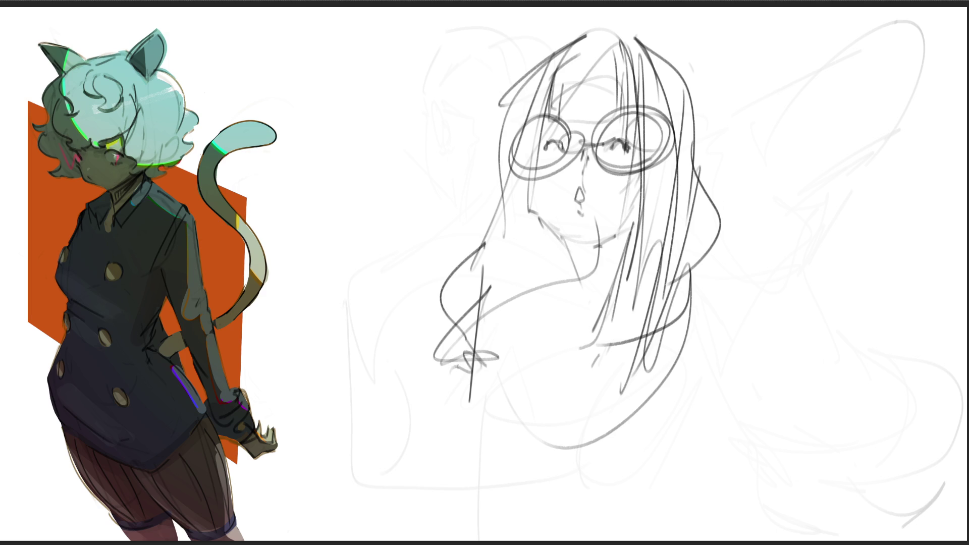
drag(547, 376, 541, 387)
mouse_move(567, 263)
mouse_down()
mouse_move(563, 308)
mouse_move(573, 337)
mouse_up()
- Add vertical neck lines and hair strands falling around the neck
drag(542, 161, 533, 212)
drag(534, 179, 533, 283)
mouse_move(538, 207)
mouse_down()
mouse_move(565, 260)
mouse_move(573, 341)
mouse_move(551, 393)
mouse_up()
drag(633, 343, 598, 391)
drag(656, 259, 622, 400)
drag(543, 217, 534, 294)
drag(555, 235, 544, 318)
drag(563, 255, 556, 368)
drag(629, 239, 618, 310)
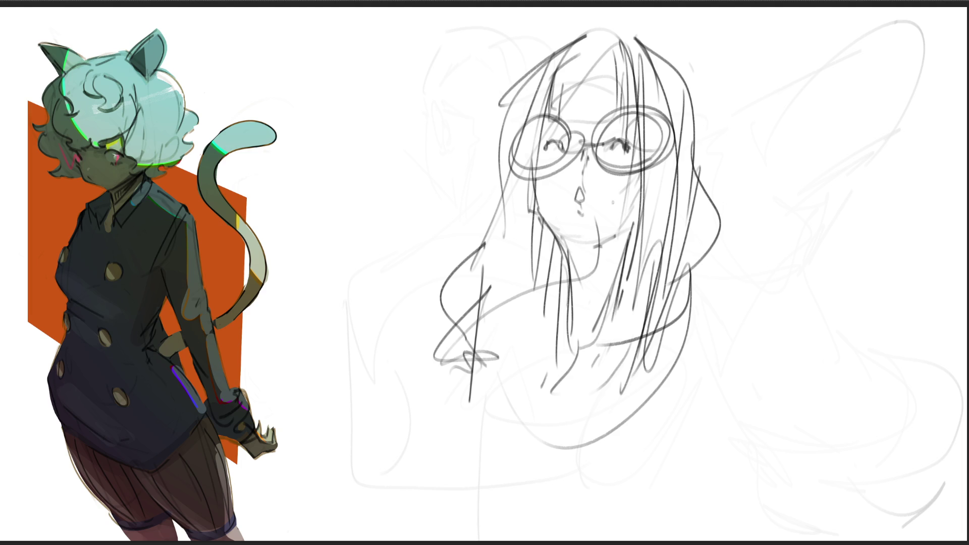
- Mark the brow above the glasses and darken the top and sides of the hair
mouse_move(550, 122)
mouse_down()
mouse_move(602, 119)
mouse_move(587, 121)
mouse_up()
drag(612, 91, 617, 121)
drag(550, 69, 609, 50)
drag(610, 56, 631, 101)
drag(543, 66, 616, 33)
drag(642, 75, 664, 108)
drag(522, 101, 597, 47)
mouse_move(549, 72)
mouse_down()
mouse_move(634, 49)
mouse_move(682, 121)
mouse_move(510, 218)
mouse_up()
drag(648, 85, 695, 226)
drag(695, 183, 706, 268)
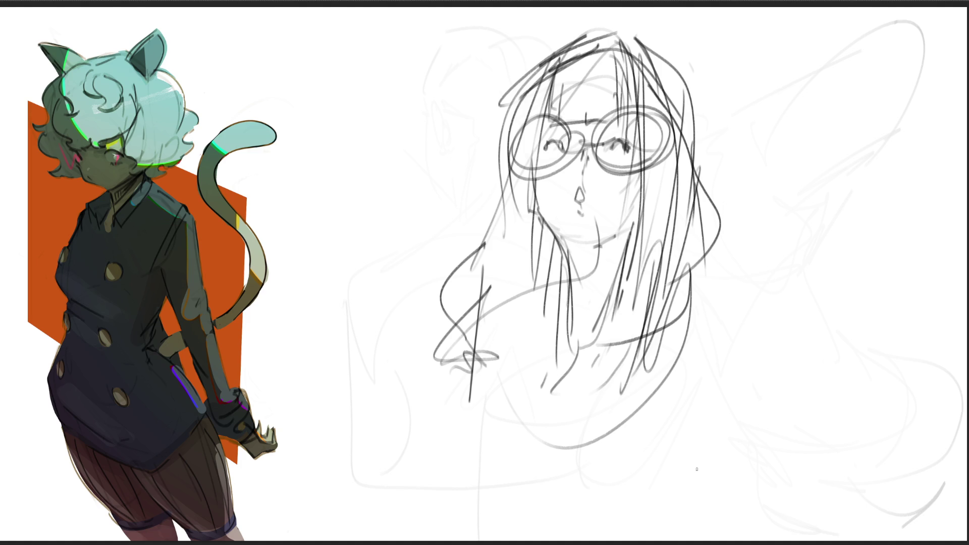
- Draw an open mouth, a loop right of the hair, and a hand and arm oval at lower left
drag(579, 193, 585, 201)
drag(689, 271, 720, 371)
drag(792, 282, 746, 378)
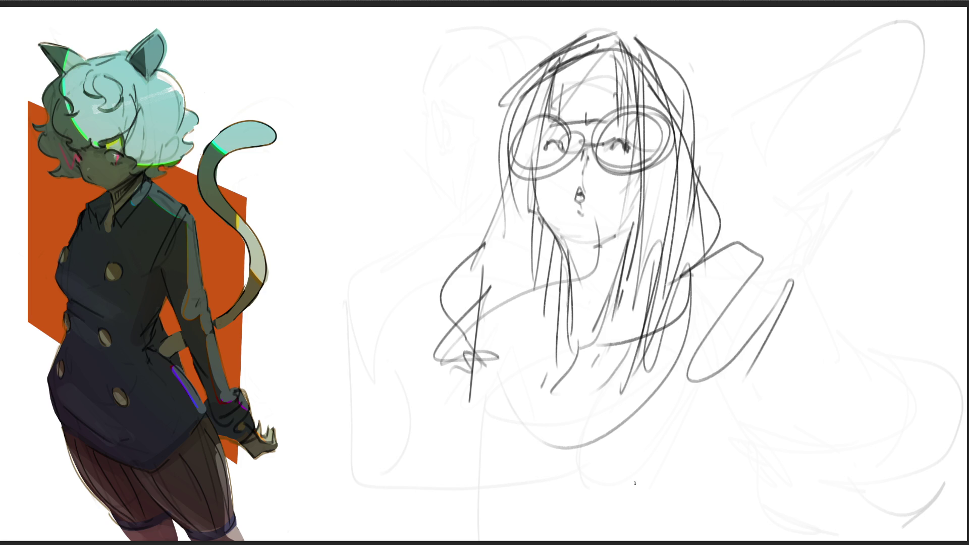
mouse_move(436, 355)
mouse_down()
mouse_move(499, 362)
mouse_move(506, 390)
mouse_move(466, 402)
mouse_up()
mouse_move(455, 365)
mouse_down()
mouse_move(460, 397)
mouse_move(423, 422)
mouse_up()
mouse_move(433, 375)
mouse_down()
mouse_move(436, 356)
mouse_move(344, 318)
mouse_move(477, 304)
mouse_up()
drag(464, 337, 428, 343)
mouse_move(533, 305)
mouse_down()
mouse_move(434, 452)
mouse_move(496, 371)
mouse_up()
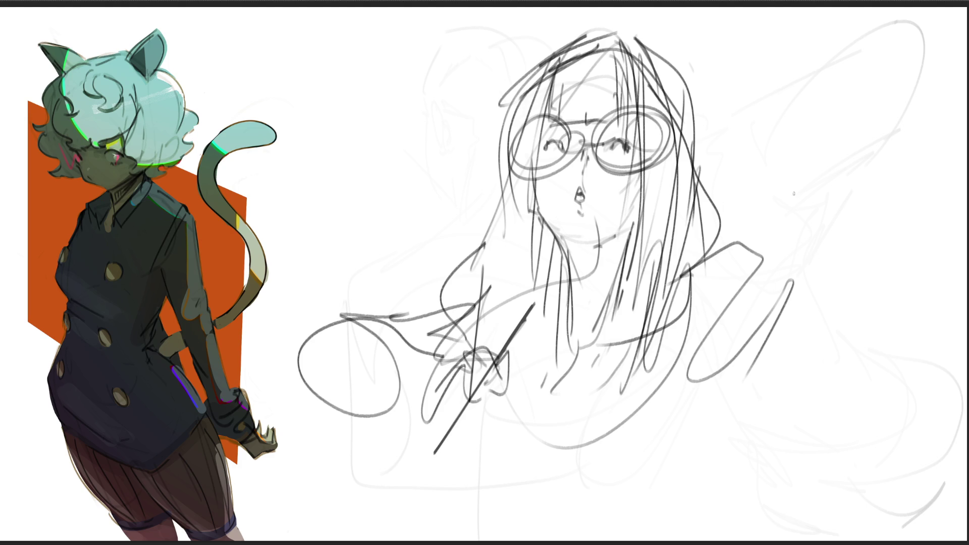
- Sketch a long raised arm at right with a curled top, vertical lines and hooked bottom
mouse_move(792, 129)
mouse_down()
mouse_move(817, 110)
mouse_move(801, 178)
mouse_up()
drag(790, 100, 792, 173)
mouse_move(776, 89)
mouse_down()
mouse_move(793, 100)
mouse_move(751, 360)
mouse_move(807, 85)
mouse_move(769, 121)
mouse_move(764, 191)
mouse_move(825, 167)
mouse_move(796, 194)
mouse_move(787, 242)
mouse_move(792, 415)
mouse_up()
drag(826, 195, 806, 439)
drag(816, 390, 788, 434)
mouse_move(831, 121)
mouse_down()
mouse_move(848, 224)
mouse_move(814, 275)
mouse_up()
drag(842, 144, 881, 399)
drag(803, 232, 831, 379)
mouse_move(826, 194)
mouse_down()
mouse_move(819, 447)
mouse_move(893, 454)
mouse_move(822, 469)
mouse_move(812, 459)
mouse_move(843, 453)
mouse_up()
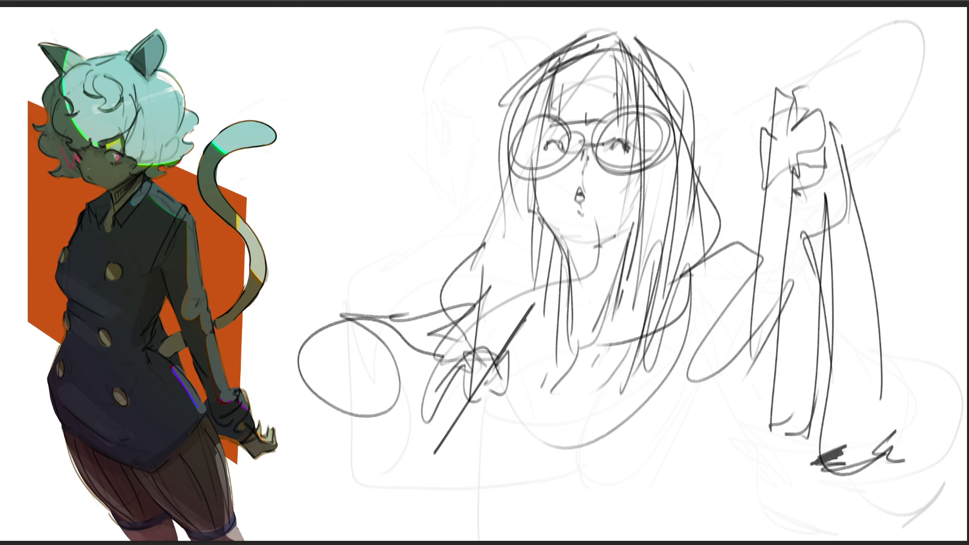
- Add light strokes at lower right and a wide torso arc below the face
drag(728, 384, 806, 457)
drag(741, 408, 797, 449)
drag(726, 430, 771, 432)
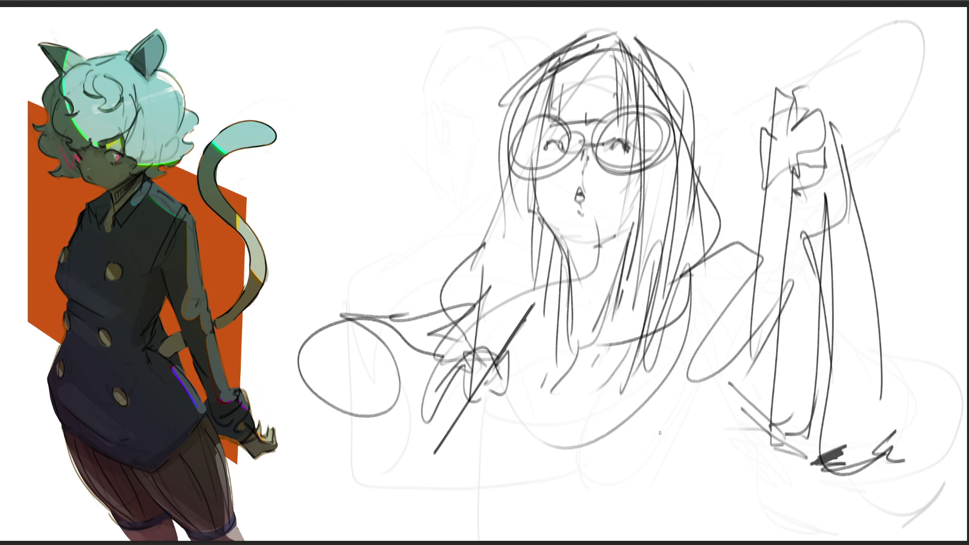
mouse_move(589, 351)
mouse_down()
mouse_move(465, 429)
mouse_move(532, 468)
mouse_up()
drag(545, 424, 685, 390)
mouse_move(597, 459)
mouse_down()
mouse_move(610, 456)
mouse_move(464, 455)
mouse_move(697, 371)
mouse_up()
- Draw the lower body with a long curve along the bottom and strokes at lower right
drag(568, 444, 515, 463)
drag(454, 447, 447, 511)
drag(445, 459, 743, 473)
drag(746, 485, 718, 506)
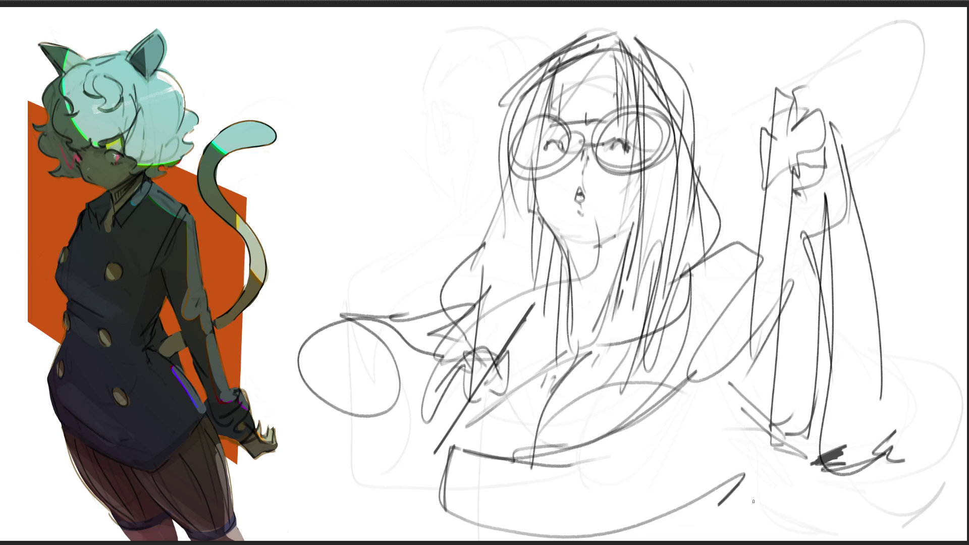
drag(734, 409, 721, 455)
drag(764, 422, 723, 528)
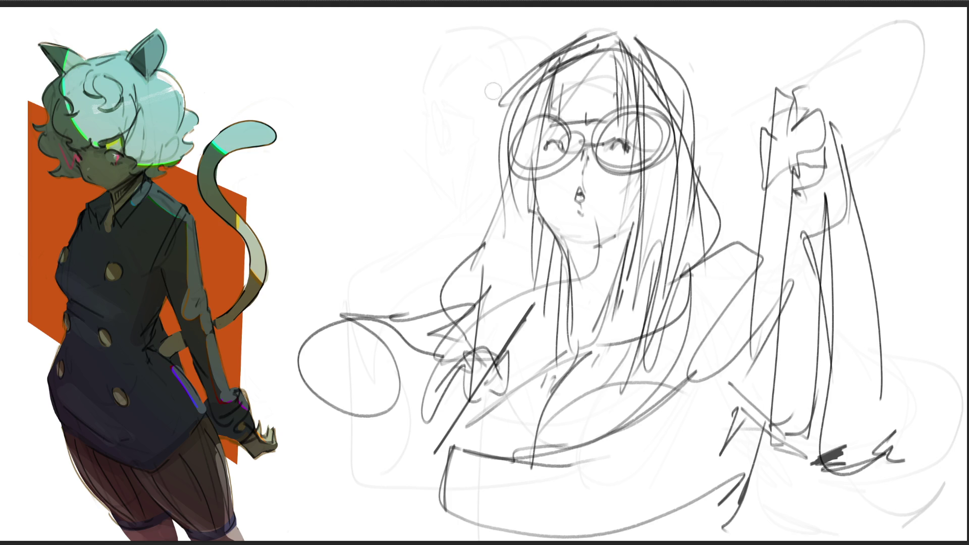
- Undo the stray hair-top strokes, then darken the left eye and add a nose stroke below the glasses
key(ctrl+z)
key(ctrl+z)
key(ctrl+z)
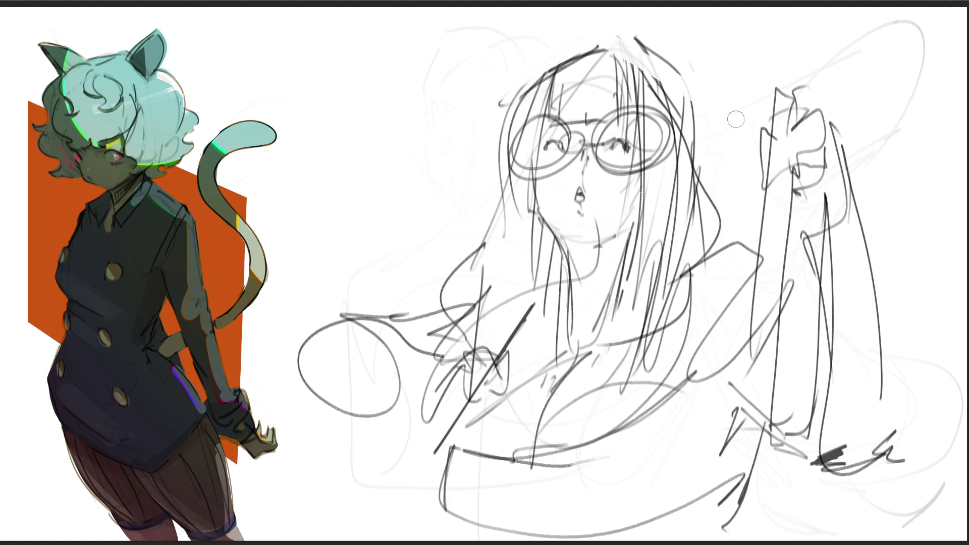
key(ctrl+z)
key(ctrl+z)
key(ctrl+z)
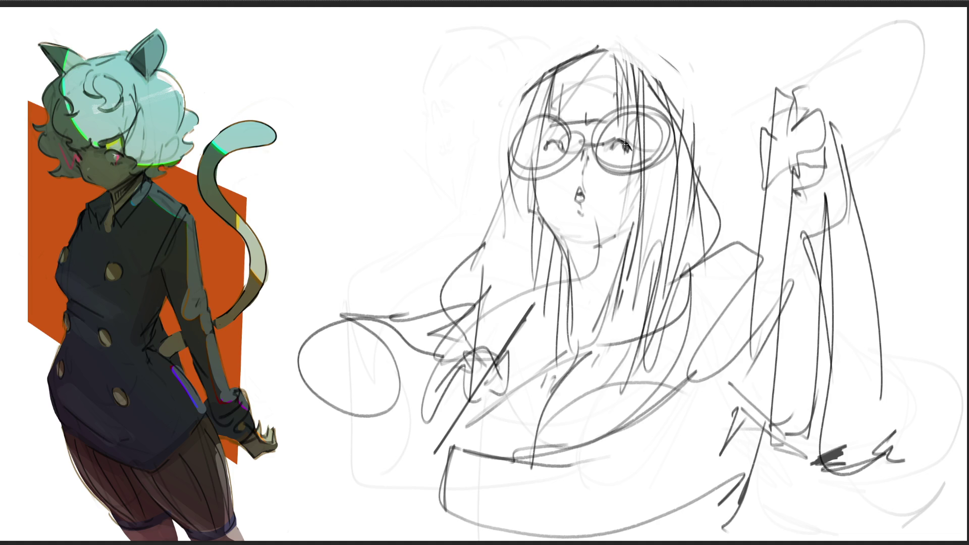
drag(565, 154, 563, 144)
drag(577, 169, 579, 200)
- Darken the hair left of the face, the bangs and brow, and long strands down the right side
drag(548, 91, 534, 217)
drag(551, 81, 549, 124)
drag(553, 88, 549, 125)
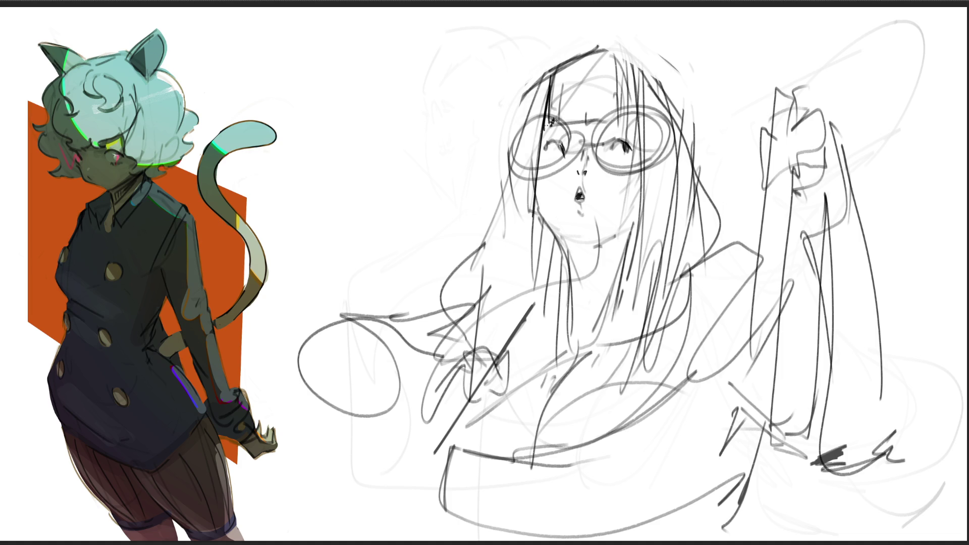
mouse_move(563, 86)
mouse_down()
mouse_move(562, 119)
mouse_move(620, 118)
mouse_up()
drag(619, 71, 628, 111)
drag(621, 73, 631, 110)
drag(635, 72, 641, 295)
mouse_move(640, 208)
mouse_down()
mouse_move(623, 341)
mouse_move(688, 309)
mouse_up()
drag(700, 174, 707, 259)
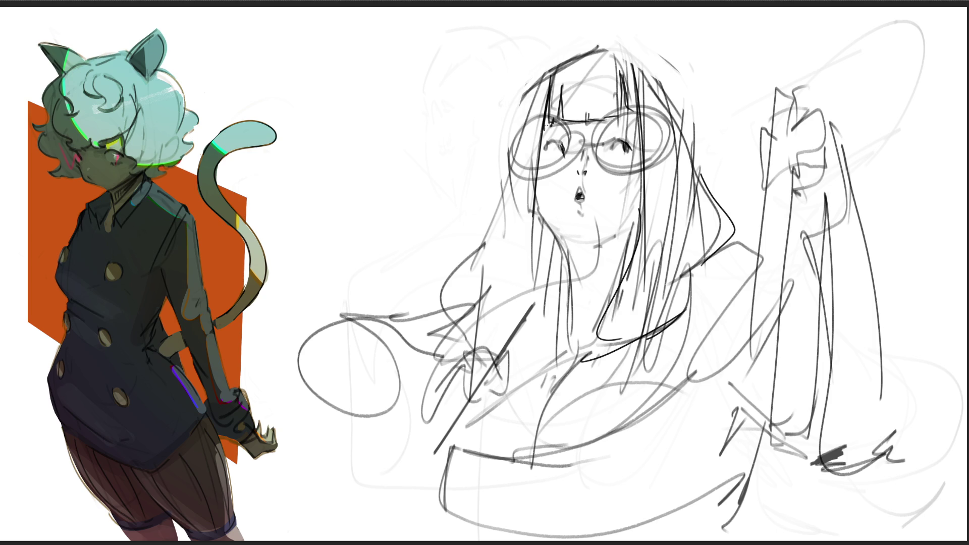
- Draw left-side hair strands and neck curves, adding and undoing a cheek stroke
drag(519, 152, 482, 306)
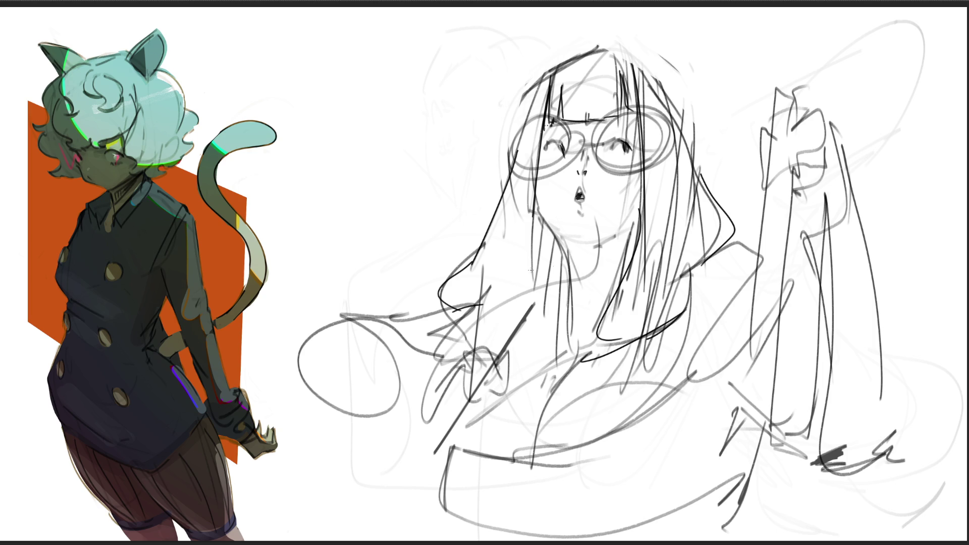
mouse_move(499, 266)
mouse_down()
mouse_move(475, 356)
mouse_move(537, 305)
mouse_up()
mouse_move(533, 207)
mouse_down()
mouse_move(549, 293)
mouse_move(541, 314)
mouse_up()
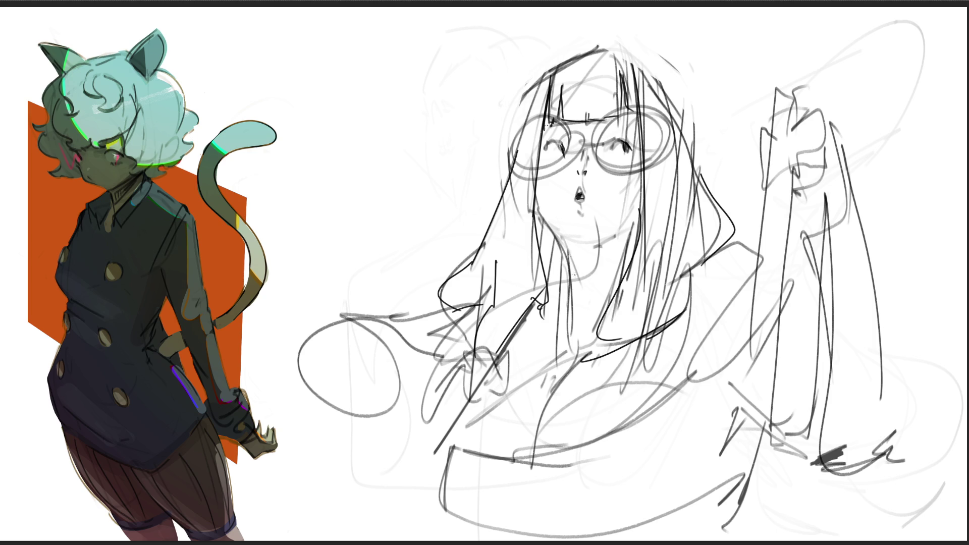
drag(565, 281, 548, 301)
drag(551, 301, 564, 319)
drag(577, 211, 585, 214)
drag(621, 195, 614, 230)
key(ctrl+z)
key(ctrl+z)
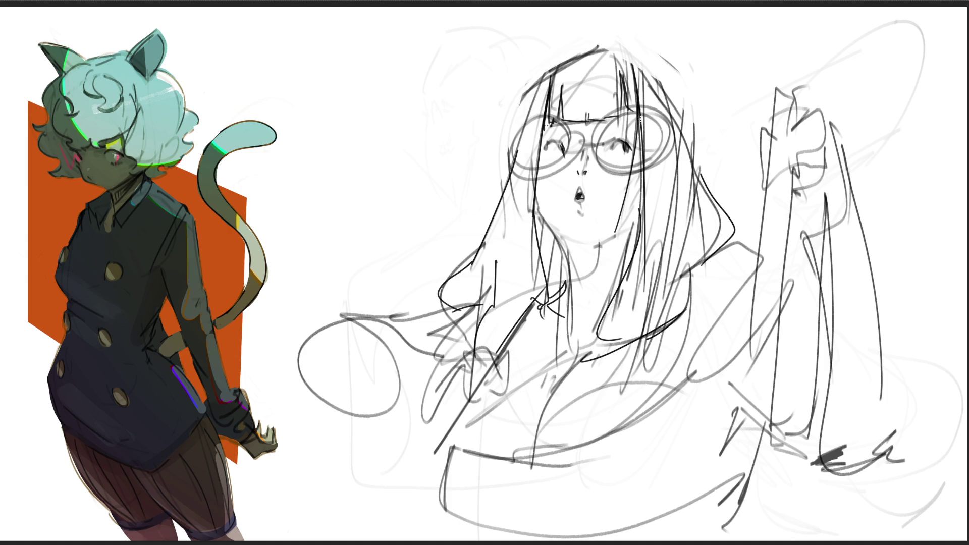
- Redraw the long left hair strand in dark pencil down past the shoulder, undoing misplaced tries
drag(642, 170, 600, 329)
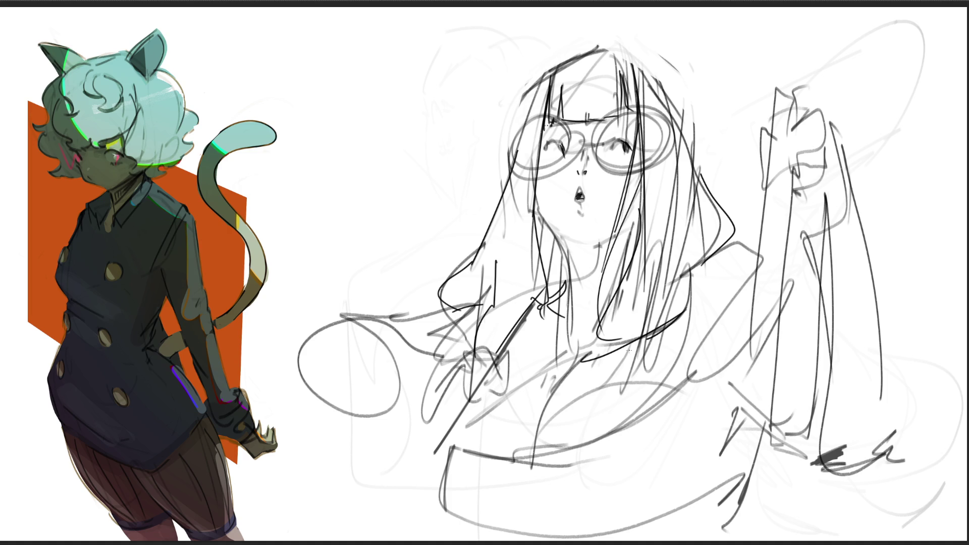
drag(547, 115, 555, 330)
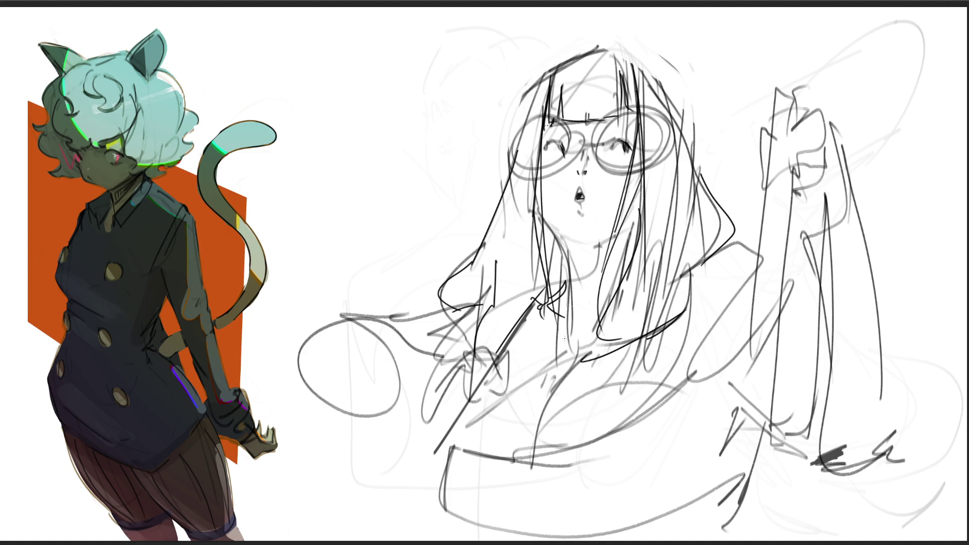
key(ctrl+z)
drag(546, 76, 520, 247)
key(ctrl+z)
drag(544, 86, 538, 216)
drag(540, 102, 492, 325)
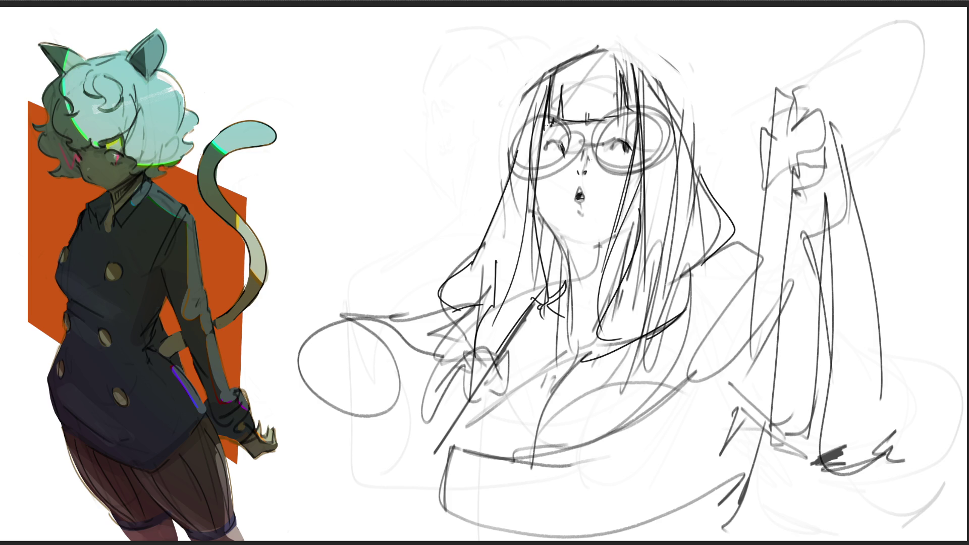
drag(536, 76, 502, 200)
- Outline the right edge and inner curves of the hair and darken the neck-to-hair lines
mouse_move(621, 47)
mouse_down()
mouse_move(649, 125)
mouse_move(687, 135)
mouse_move(712, 214)
mouse_up()
mouse_move(700, 174)
mouse_down()
mouse_move(735, 223)
mouse_move(741, 255)
mouse_up()
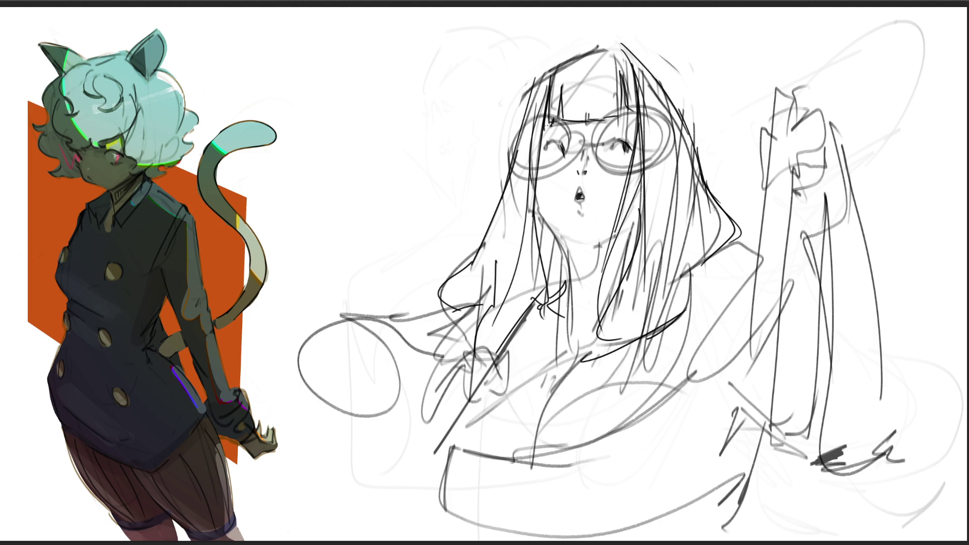
drag(693, 273, 687, 311)
mouse_move(622, 222)
mouse_down()
mouse_move(595, 333)
mouse_move(610, 333)
mouse_up()
mouse_move(634, 296)
mouse_down()
mouse_move(609, 345)
mouse_move(558, 386)
mouse_move(617, 350)
mouse_up()
drag(660, 312, 625, 353)
drag(538, 229, 566, 378)
mouse_move(523, 259)
mouse_down()
mouse_move(552, 345)
mouse_move(546, 414)
mouse_move(504, 320)
mouse_up()
drag(528, 276, 492, 326)
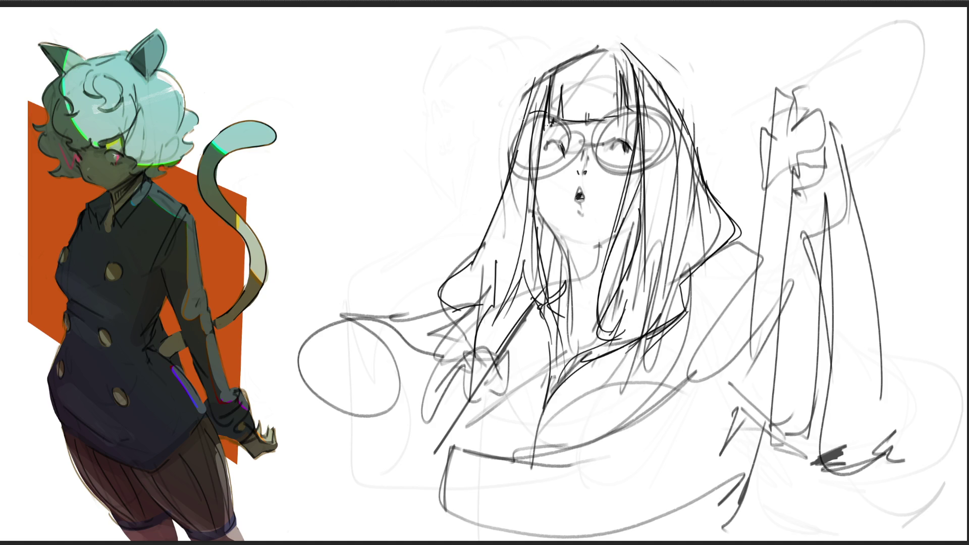
- Circle both glasses lenses and thicken the right lens's outer rim
mouse_move(548, 114)
mouse_down()
mouse_move(523, 180)
mouse_move(571, 114)
mouse_move(577, 162)
mouse_move(573, 150)
mouse_move(591, 152)
mouse_up()
mouse_move(609, 113)
mouse_down()
mouse_move(594, 176)
mouse_move(667, 131)
mouse_move(656, 164)
mouse_move(605, 177)
mouse_up()
mouse_move(665, 126)
mouse_down()
mouse_move(675, 161)
mouse_move(682, 138)
mouse_move(679, 161)
mouse_up()
drag(508, 144, 527, 154)
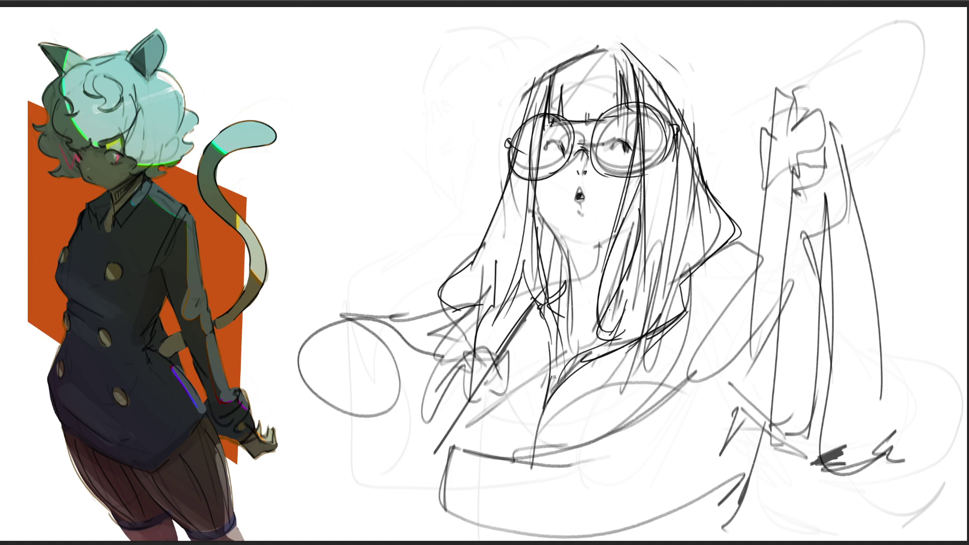
key(ctrl+z)
drag(671, 123, 667, 173)
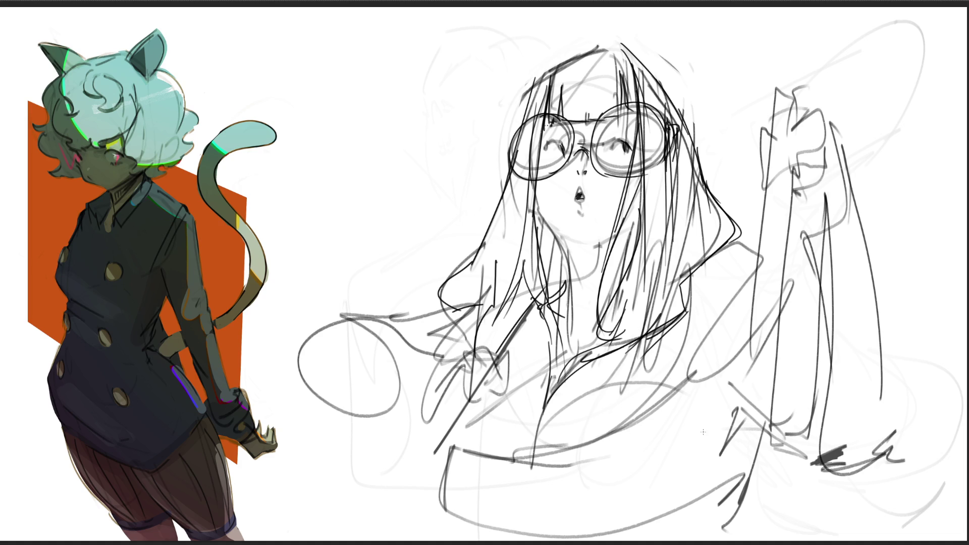
- Rework the raised hand's fingertip, contour and a second finger, undoing rejected strokes
mouse_move(811, 91)
mouse_down()
mouse_move(821, 76)
mouse_move(823, 107)
mouse_move(849, 162)
mouse_up()
key(ctrl+z)
key(ctrl+z)
mouse_move(797, 85)
mouse_down()
mouse_move(814, 82)
mouse_move(823, 99)
mouse_up()
mouse_move(817, 99)
mouse_down()
mouse_move(852, 121)
mouse_move(843, 152)
mouse_up()
mouse_move(831, 115)
mouse_down()
mouse_move(819, 111)
mouse_move(762, 140)
mouse_move(762, 157)
mouse_move(826, 143)
mouse_move(791, 174)
mouse_up()
key(ctrl+z)
drag(832, 150, 760, 156)
mouse_move(819, 172)
mouse_down()
mouse_move(761, 190)
mouse_move(794, 196)
mouse_move(773, 206)
mouse_move(797, 206)
mouse_up()
key(ctrl+z)
key(ctrl+z)
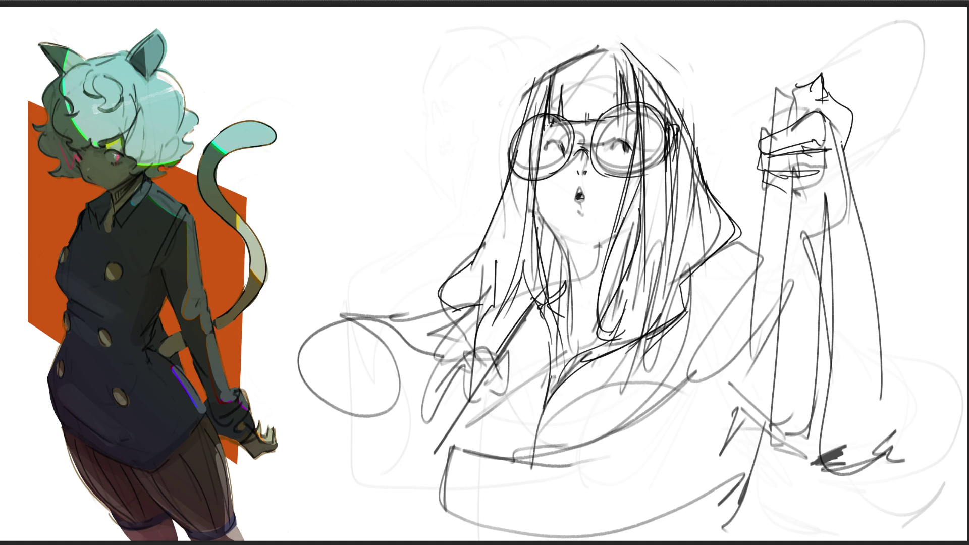
key(ctrl+z)
- Outline the curled fingers and the finger's right edge, then the raised arm's long outer edge
mouse_move(821, 137)
mouse_down()
mouse_move(765, 157)
mouse_move(822, 151)
mouse_up()
mouse_move(769, 169)
mouse_down()
mouse_move(805, 213)
mouse_move(819, 208)
mouse_up()
drag(843, 129, 828, 226)
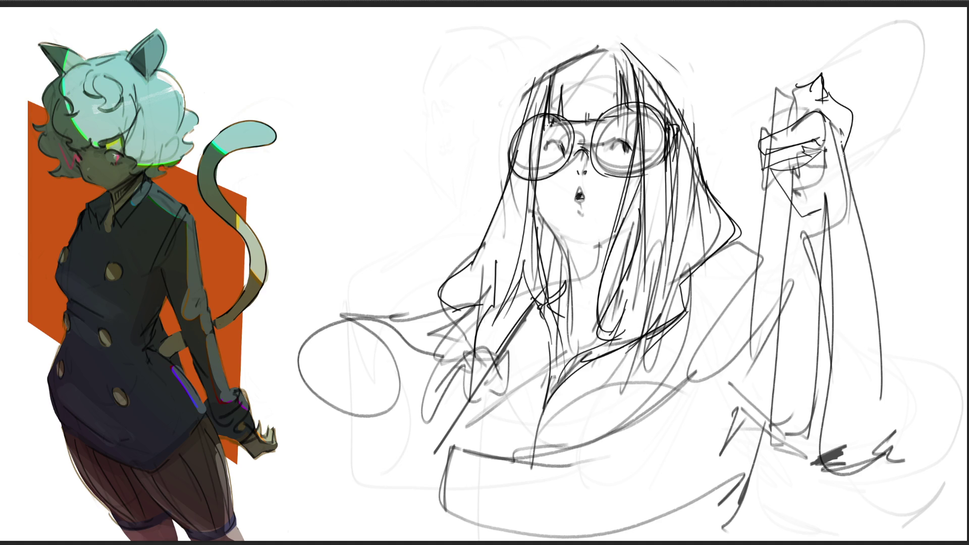
drag(852, 143, 819, 227)
drag(858, 140, 851, 216)
key(ctrl+z)
mouse_move(855, 115)
mouse_down()
mouse_move(814, 220)
mouse_move(832, 231)
mouse_move(826, 241)
mouse_up()
drag(862, 208, 892, 439)
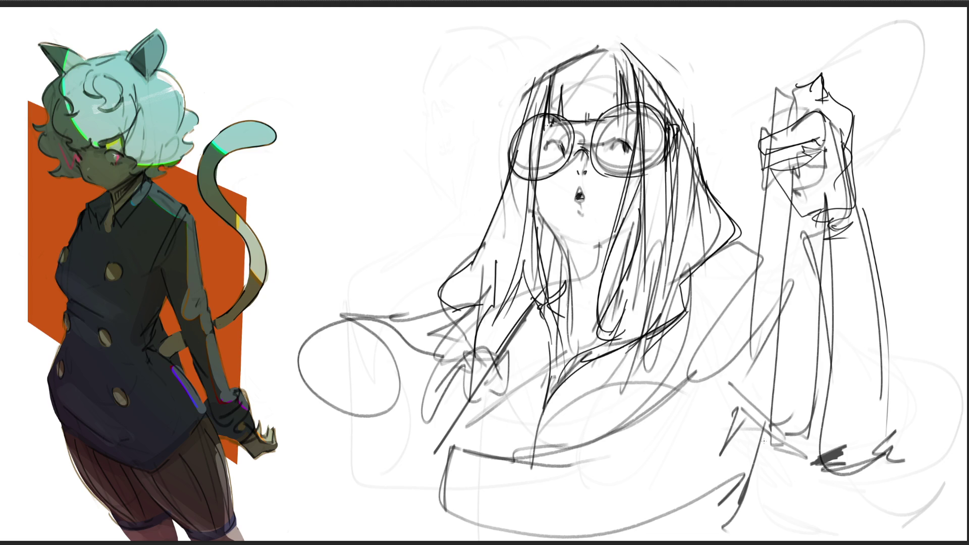
- Sketch the lower hand and sleeve cuff and add long hair strands past the neck
mouse_move(475, 349)
mouse_down()
mouse_move(501, 390)
mouse_move(488, 405)
mouse_move(503, 395)
mouse_up()
mouse_move(516, 326)
mouse_down()
mouse_move(497, 345)
mouse_move(508, 374)
mouse_move(492, 356)
mouse_move(469, 403)
mouse_move(488, 423)
mouse_move(456, 431)
mouse_move(505, 398)
mouse_move(437, 393)
mouse_move(451, 356)
mouse_move(423, 406)
mouse_up()
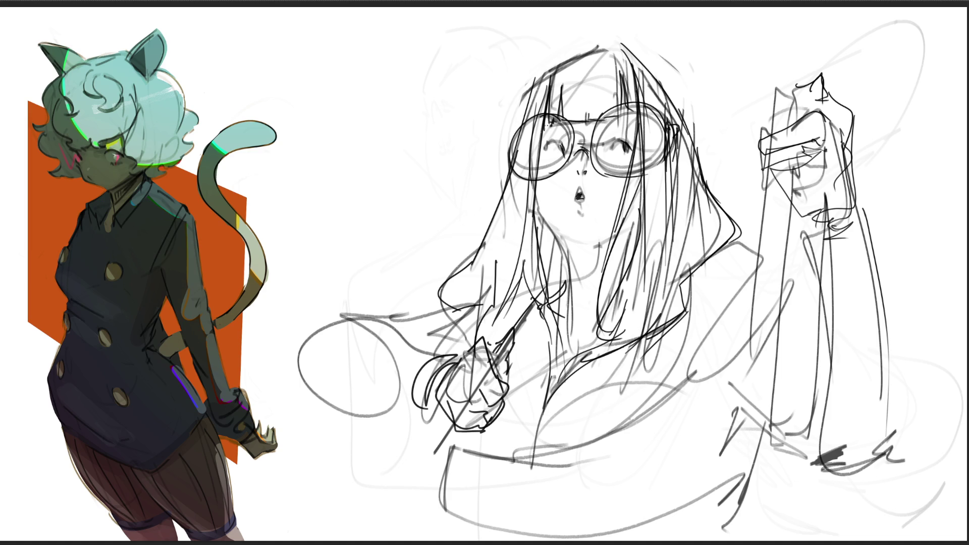
mouse_move(576, 280)
mouse_down()
mouse_move(512, 406)
mouse_move(517, 395)
mouse_up()
drag(657, 277, 633, 381)
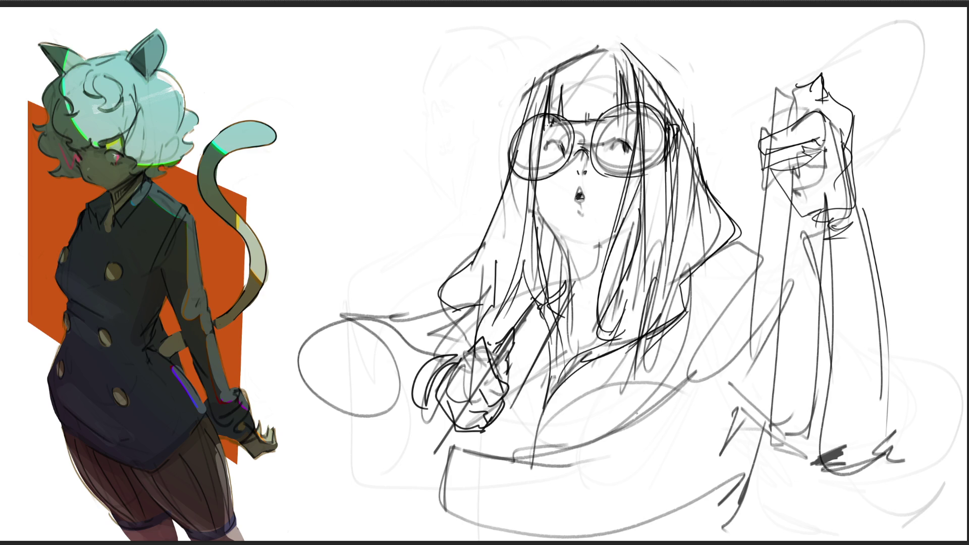
key(ctrl+z)
mouse_move(637, 286)
mouse_down()
mouse_move(605, 428)
mouse_move(508, 468)
mouse_up()
- Draw the lower torso and its left edge, then diagonal and vertical lines on the right torso
drag(485, 421, 504, 458)
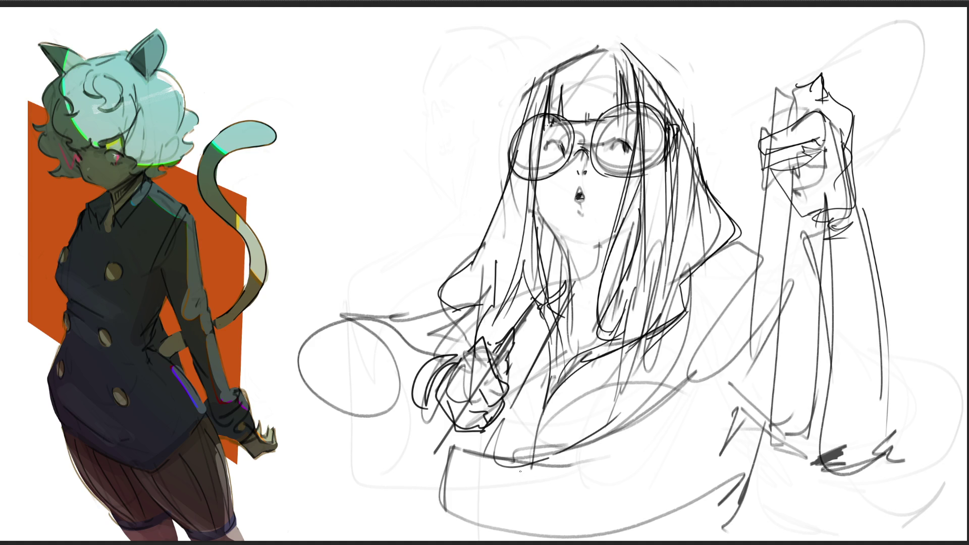
drag(441, 486, 464, 540)
drag(449, 428, 467, 540)
drag(729, 418, 693, 511)
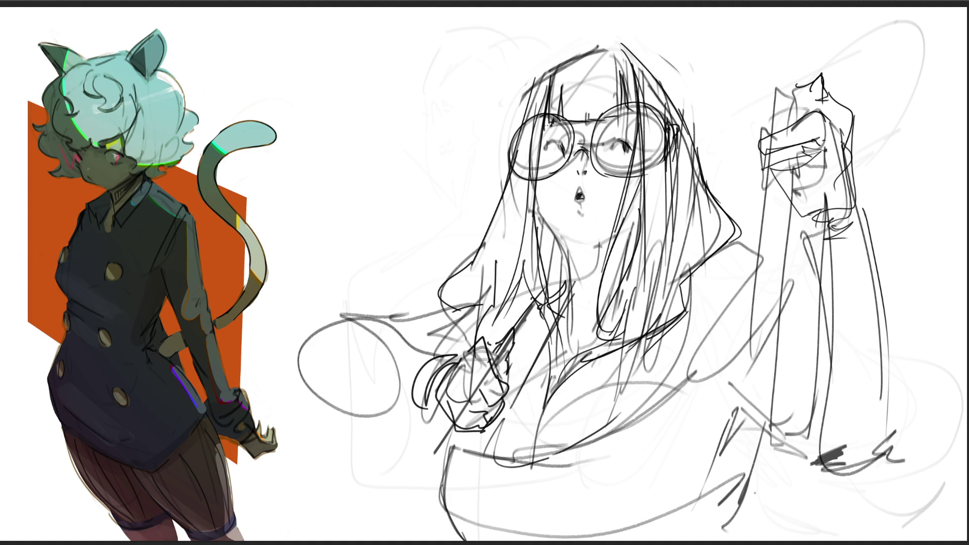
drag(742, 410, 726, 485)
mouse_move(759, 423)
mouse_down()
mouse_move(746, 477)
mouse_move(760, 527)
mouse_up()
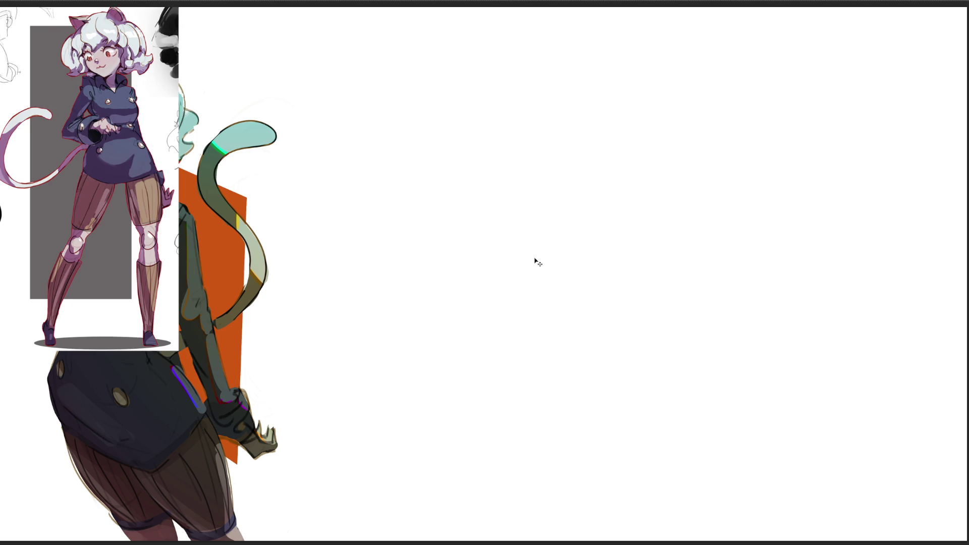
- Place the full-body reference beside the first, then sketch two cat ears and the rough head outline
mouse_move(138, 166)
mouse_down()
mouse_move(316, 207)
mouse_move(452, 287)
mouse_up()
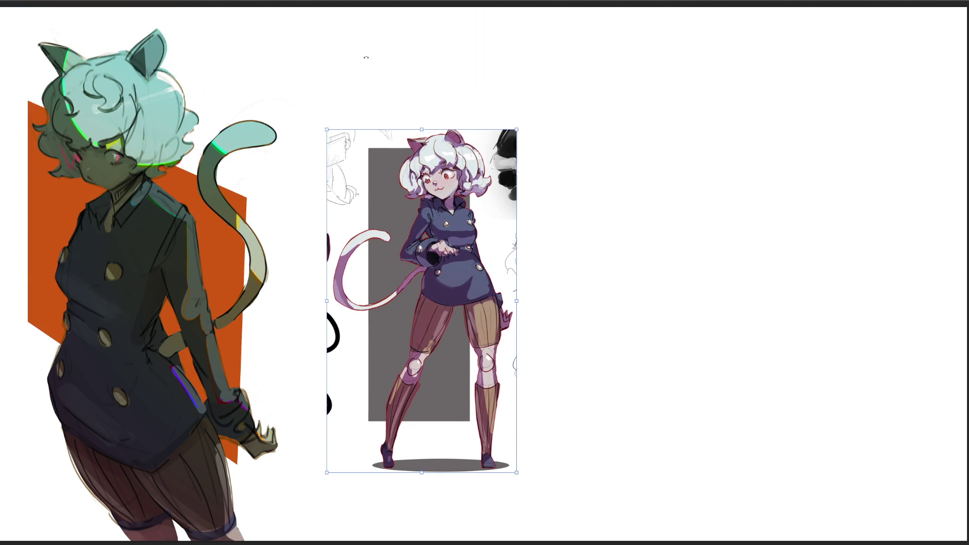
key(Return)
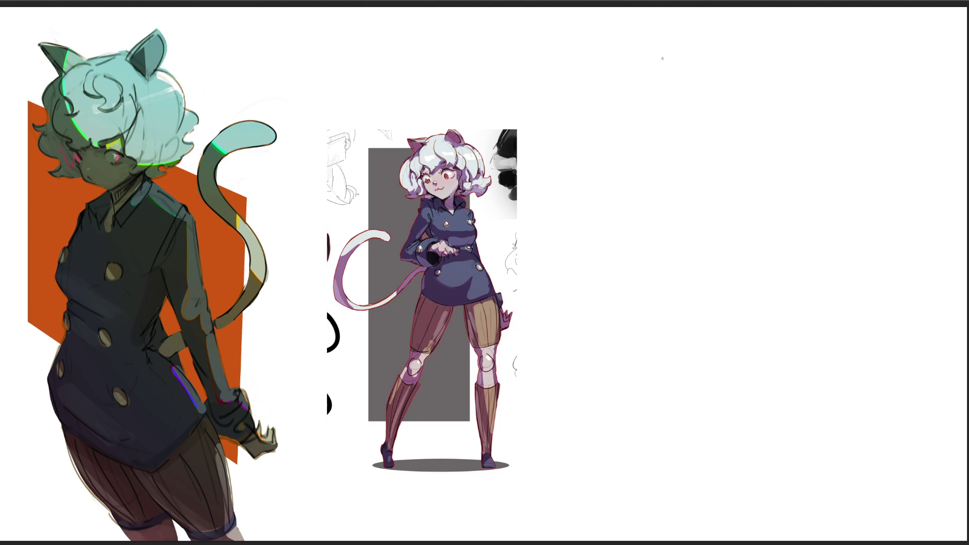
mouse_move(659, 66)
mouse_down()
mouse_move(649, 60)
mouse_move(659, 72)
mouse_move(728, 46)
mouse_move(751, 68)
mouse_up()
drag(732, 33, 741, 62)
mouse_move(671, 64)
mouse_down()
mouse_move(708, 48)
mouse_move(666, 76)
mouse_move(681, 121)
mouse_up()
drag(698, 96, 685, 148)
mouse_move(650, 75)
mouse_down()
mouse_move(646, 151)
mouse_move(656, 173)
mouse_move(670, 167)
mouse_up()
- Add curly hair around the head and sketch the jaw and cheek lines to the chin
mouse_move(697, 140)
mouse_down()
mouse_move(729, 105)
mouse_move(738, 132)
mouse_move(768, 113)
mouse_up()
mouse_move(761, 51)
mouse_down()
mouse_move(775, 63)
mouse_move(795, 133)
mouse_move(785, 163)
mouse_up()
mouse_move(675, 141)
mouse_down()
mouse_move(675, 154)
mouse_move(691, 146)
mouse_move(675, 152)
mouse_up()
mouse_move(724, 129)
mouse_down()
mouse_move(744, 137)
mouse_move(722, 146)
mouse_move(724, 193)
mouse_up()
drag(761, 160, 734, 190)
drag(668, 167, 710, 198)
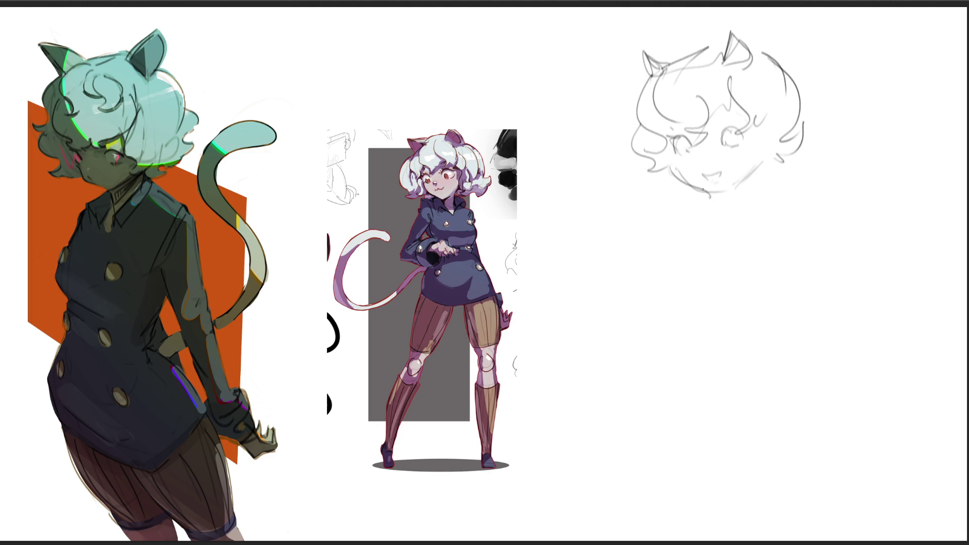
drag(675, 168, 715, 189)
drag(761, 160, 733, 190)
- Add right-side curls, darken the jawline, mark the left eye and sketch the neck
mouse_move(763, 123)
mouse_down()
mouse_move(762, 160)
mouse_move(769, 168)
mouse_move(780, 161)
mouse_up()
drag(802, 121, 801, 174)
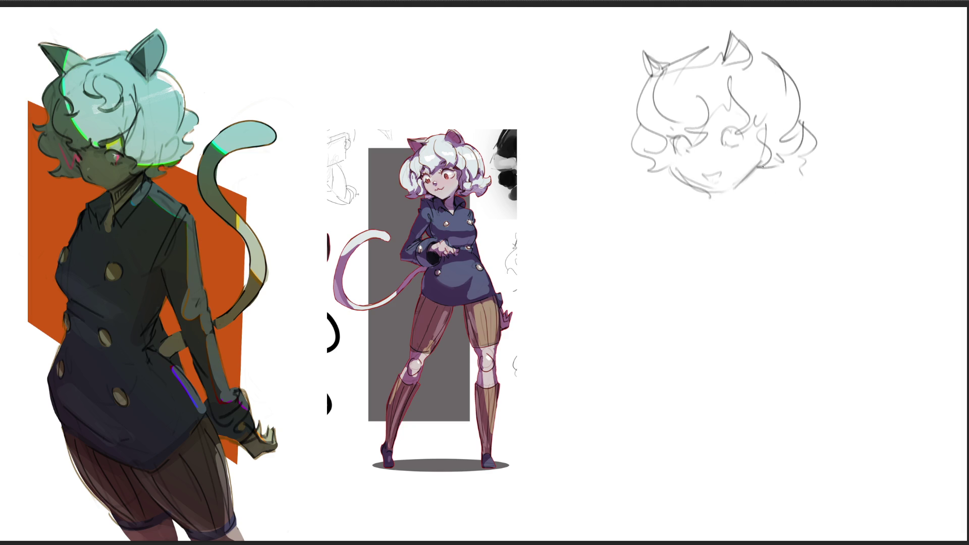
drag(749, 173, 734, 183)
drag(727, 111, 705, 124)
drag(762, 143, 735, 220)
mouse_move(723, 198)
mouse_down()
mouse_move(710, 219)
mouse_move(758, 173)
mouse_move(719, 200)
mouse_move(741, 206)
mouse_up()
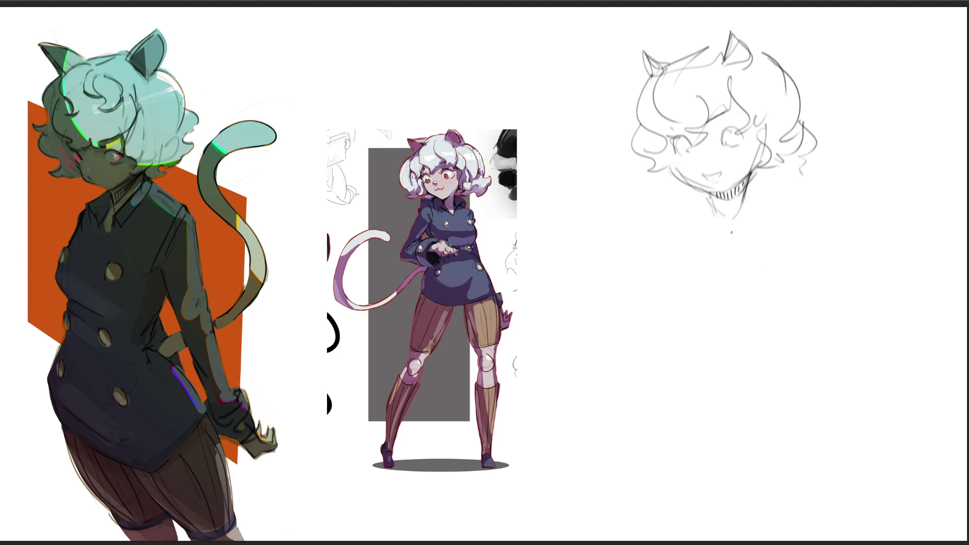
- Sketch the coat collar, body with buttons and the lower body with leg marks
drag(689, 187, 709, 238)
mouse_move(709, 199)
mouse_down()
mouse_move(747, 213)
mouse_move(759, 183)
mouse_move(751, 267)
mouse_move(725, 312)
mouse_move(777, 252)
mouse_move(725, 341)
mouse_up()
drag(728, 291, 779, 281)
drag(787, 275, 725, 342)
mouse_move(787, 346)
mouse_down()
mouse_move(772, 364)
mouse_move(783, 369)
mouse_up()
mouse_move(712, 369)
mouse_down()
mouse_move(736, 376)
mouse_move(724, 382)
mouse_up()
- Draw the long diagonal skirt edge curving around the bottom with short vertical strokes
drag(715, 446, 729, 464)
drag(814, 413, 803, 439)
mouse_move(800, 370)
mouse_down()
mouse_move(835, 427)
mouse_move(661, 463)
mouse_up()
drag(730, 503, 675, 484)
drag(676, 397, 677, 444)
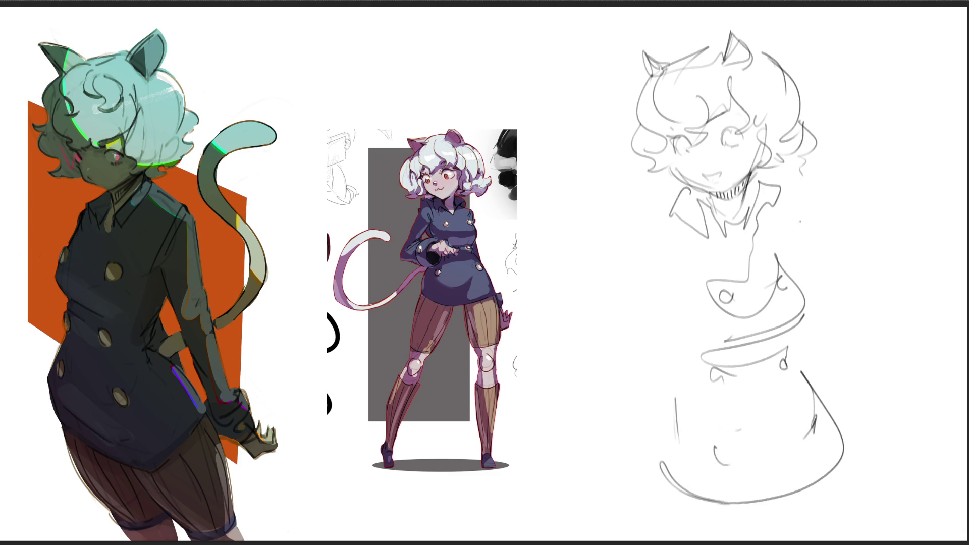
- Sketch the left collar, arm with oval sleeve cuff, waist line and right torso strokes
mouse_move(638, 213)
mouse_down()
mouse_move(679, 194)
mouse_move(671, 258)
mouse_up()
mouse_move(642, 212)
mouse_down()
mouse_move(627, 265)
mouse_move(639, 337)
mouse_up()
mouse_move(648, 271)
mouse_down()
mouse_move(690, 274)
mouse_move(686, 330)
mouse_up()
drag(577, 327, 637, 326)
mouse_move(801, 211)
mouse_down()
mouse_move(807, 243)
mouse_move(779, 273)
mouse_up()
- Sketch the wavy tail at lower right, the left hip and first leg strokes below the skirt
mouse_move(829, 371)
mouse_down()
mouse_move(835, 402)
mouse_move(896, 464)
mouse_up()
drag(893, 505, 895, 510)
drag(845, 451, 856, 540)
drag(764, 509, 777, 539)
mouse_move(663, 383)
mouse_down()
mouse_move(645, 452)
mouse_move(644, 538)
mouse_up()
drag(752, 504, 744, 537)
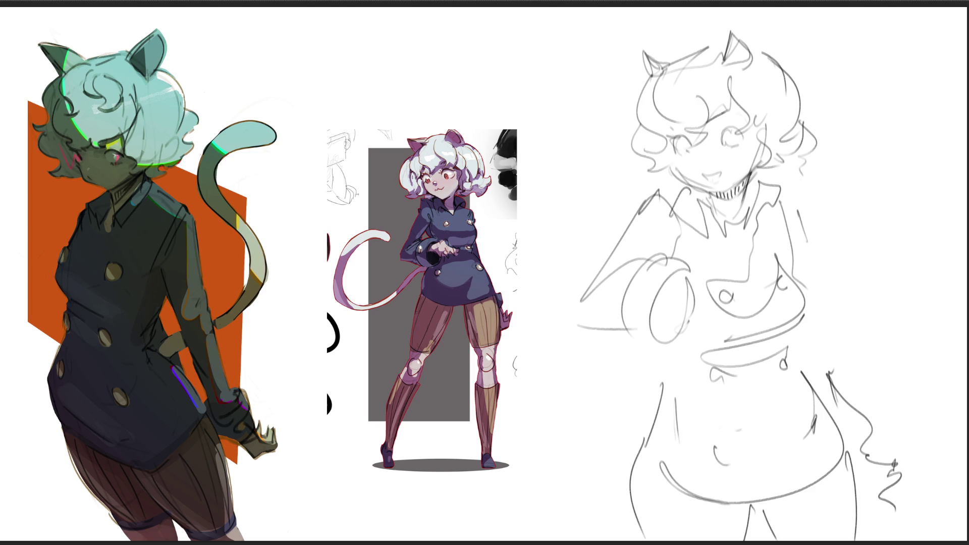
- Add the row of vertical leg lines under the skirt and the right leg's outer line
drag(653, 465, 649, 540)
drag(682, 484, 689, 539)
drag(723, 507, 725, 543)
drag(774, 498, 786, 540)
drag(822, 484, 823, 543)
drag(847, 461, 847, 541)
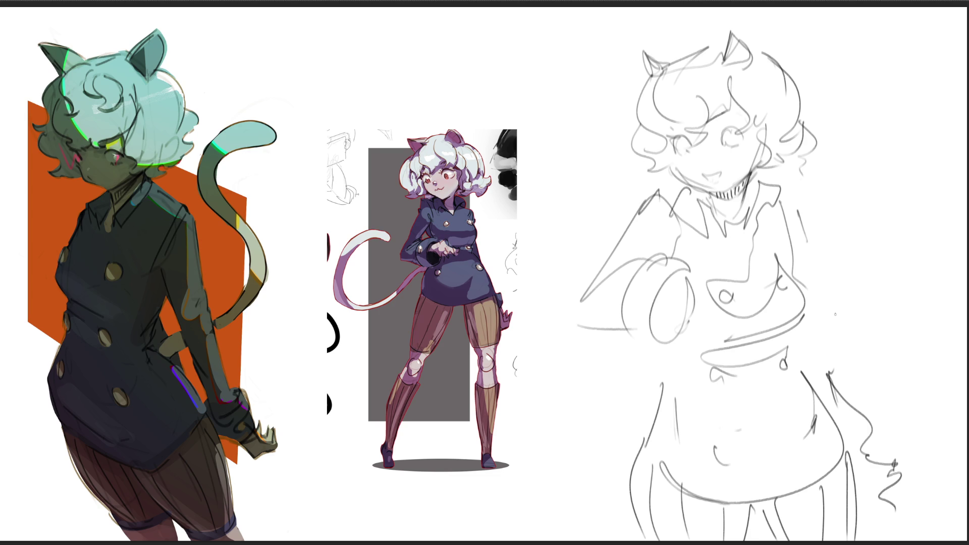
- Sketch the hand and a chest line, then a long looping stroke leftward from the waist
mouse_move(676, 281)
mouse_down()
mouse_move(696, 272)
mouse_move(710, 294)
mouse_move(694, 304)
mouse_move(723, 293)
mouse_up()
drag(710, 246, 708, 294)
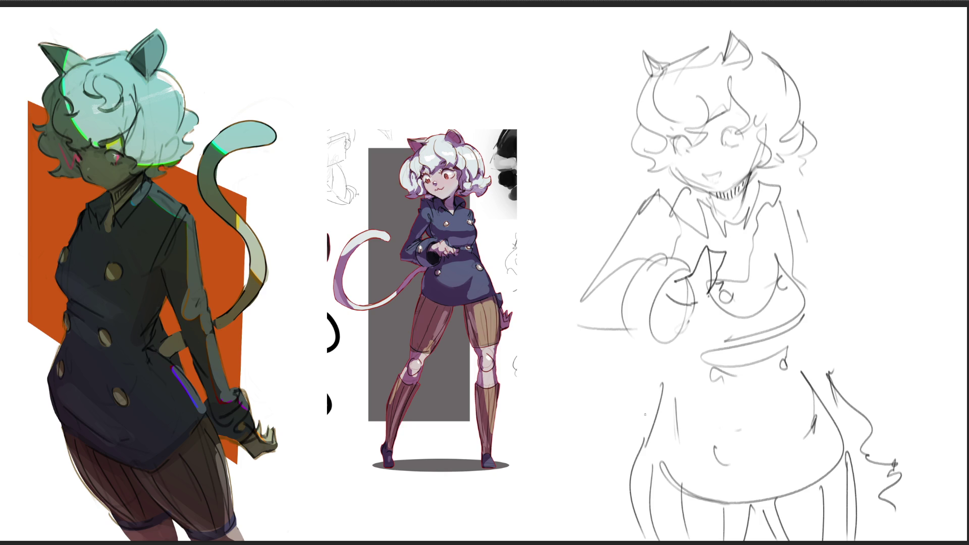
mouse_move(656, 401)
mouse_down()
mouse_move(520, 409)
mouse_move(472, 236)
mouse_move(542, 416)
mouse_move(619, 421)
mouse_up()
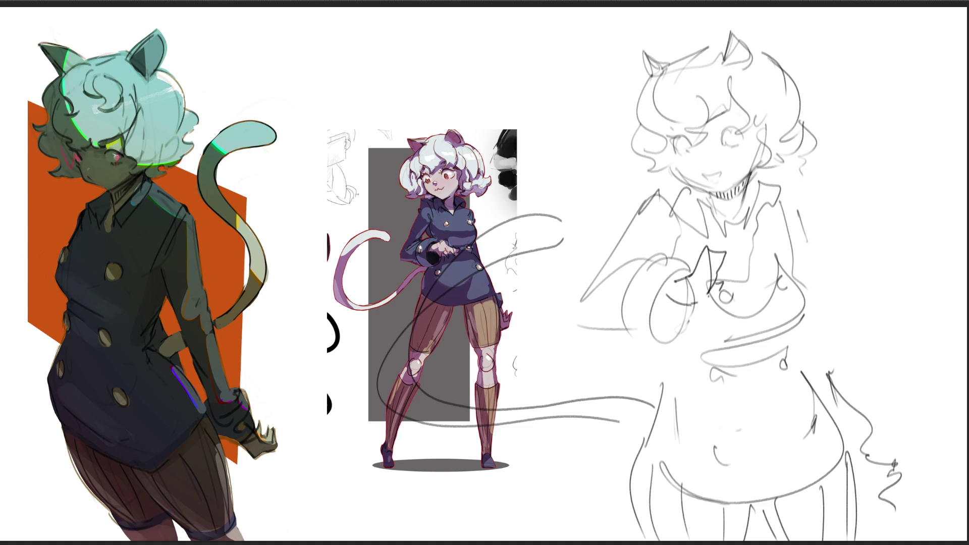
key(ctrl+t)
drag(529, 300, 902, 506)
drag(784, 425, 597, 246)
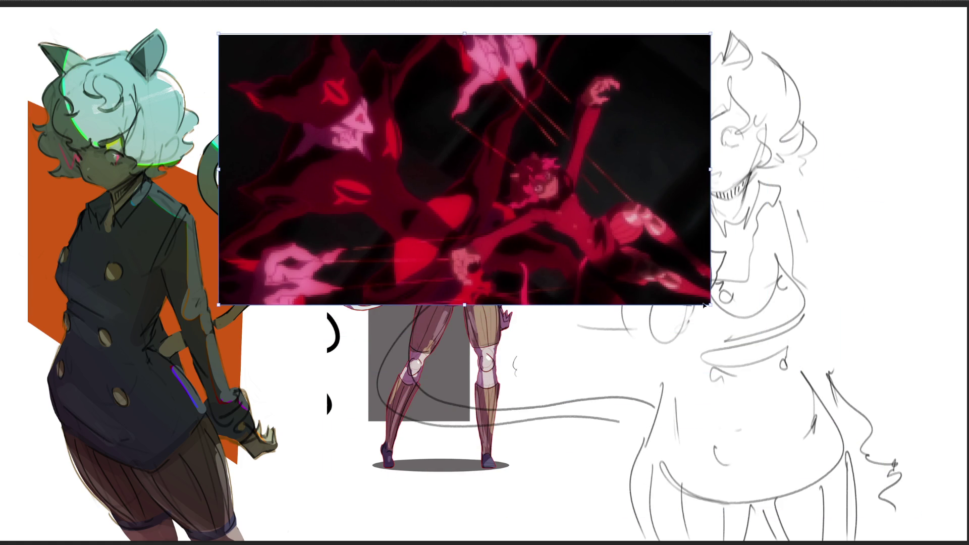
drag(710, 304, 893, 405)
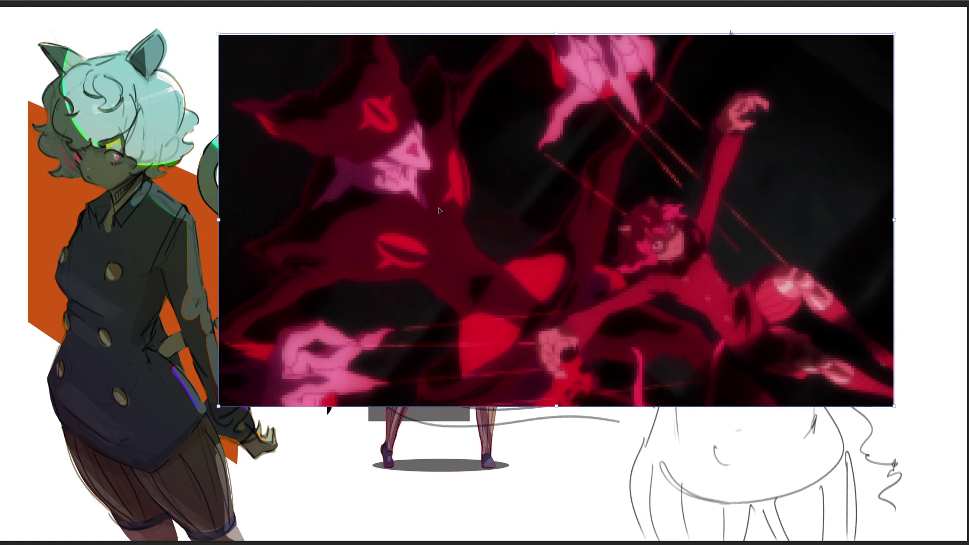
key(Return)
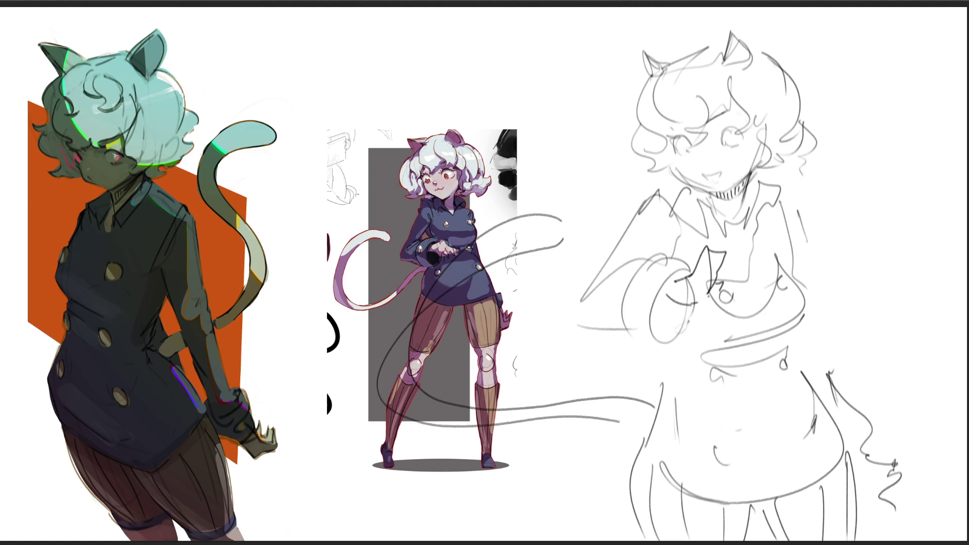
- Redraw the sketch's two cat ears and the head line between them
mouse_move(633, 44)
mouse_down()
mouse_move(647, 78)
mouse_move(664, 61)
mouse_up()
mouse_move(731, 21)
mouse_down()
mouse_move(720, 56)
mouse_move(756, 53)
mouse_up()
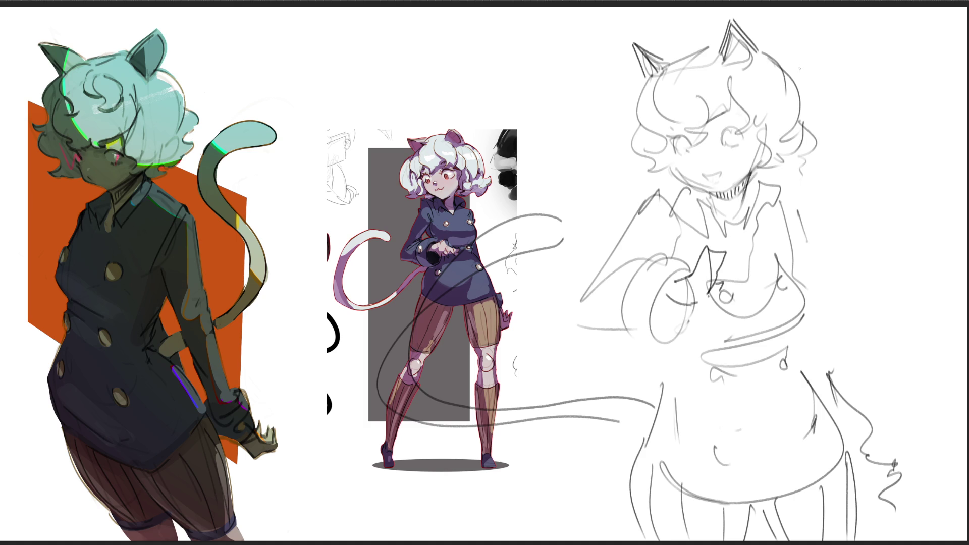
drag(698, 43, 669, 64)
- Darken the eyes, brow strokes and open mouth of the sketch, undoing one bad mouth stroke
drag(725, 139, 735, 141)
drag(741, 145, 746, 140)
drag(666, 142, 671, 148)
drag(724, 130, 743, 127)
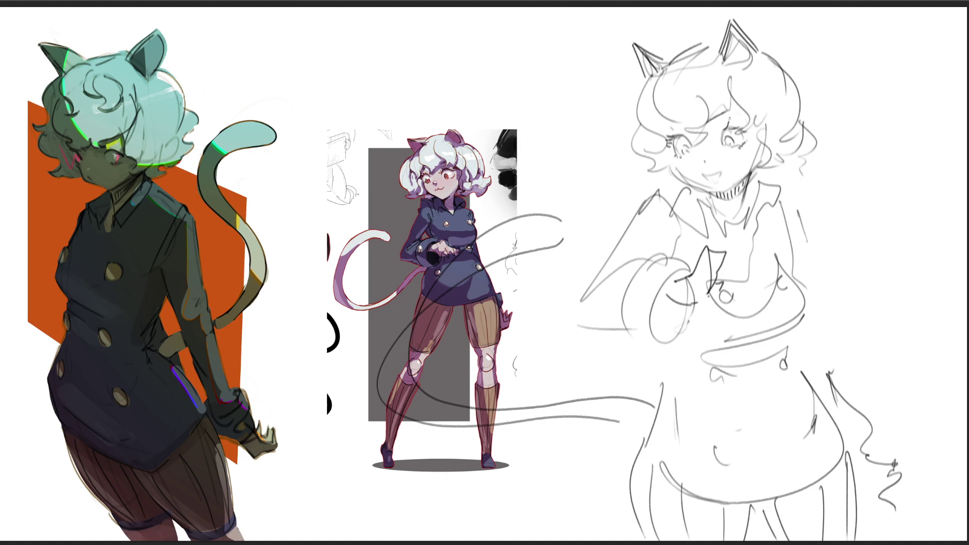
drag(703, 181, 723, 172)
key(ctrl+z)
key(ctrl+z)
drag(710, 182, 720, 174)
- Trace the left head side, bangs and curly right hair outline darker, then begin transforming the layer
mouse_move(640, 79)
mouse_down()
mouse_move(636, 123)
mouse_move(657, 176)
mouse_move(674, 186)
mouse_up()
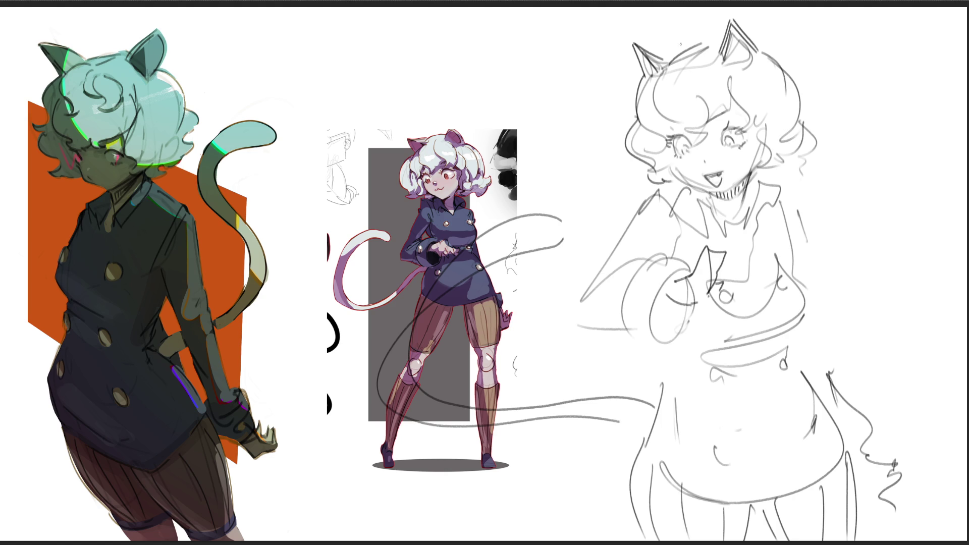
mouse_move(651, 80)
mouse_down()
mouse_move(667, 118)
mouse_move(711, 140)
mouse_up()
mouse_move(701, 92)
mouse_down()
mouse_move(725, 114)
mouse_move(747, 114)
mouse_move(776, 173)
mouse_up()
mouse_move(759, 43)
mouse_down()
mouse_move(782, 56)
mouse_move(801, 113)
mouse_up()
mouse_move(799, 107)
mouse_down()
mouse_move(829, 131)
mouse_move(777, 174)
mouse_up()
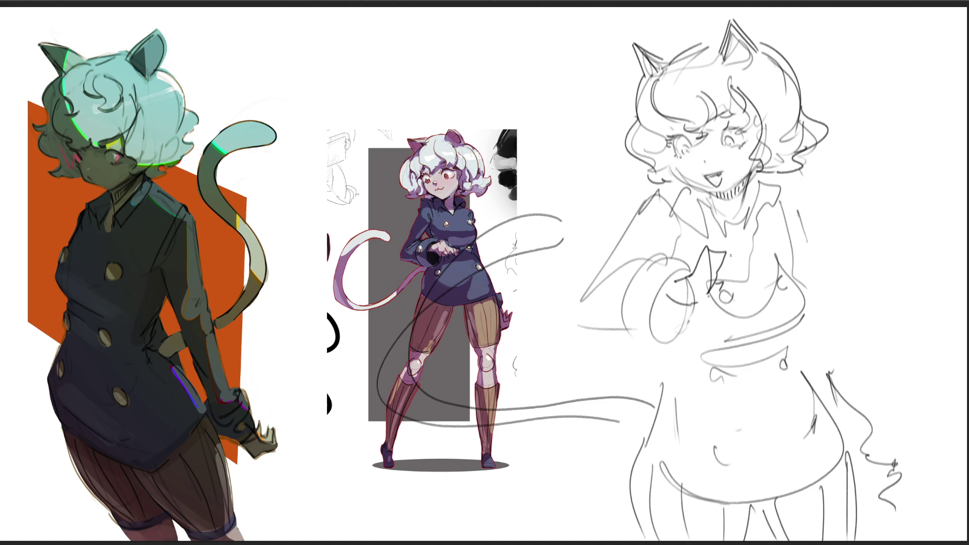
key(ctrl+t)
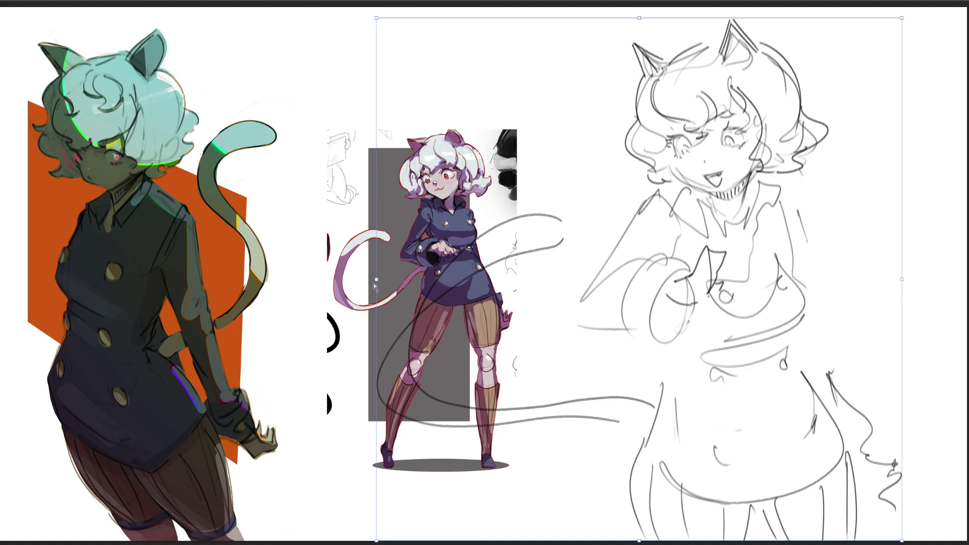
- Skew, narrow and scale down the sketch layer with Free Transform and apply it
drag(376, 282, 397, 244)
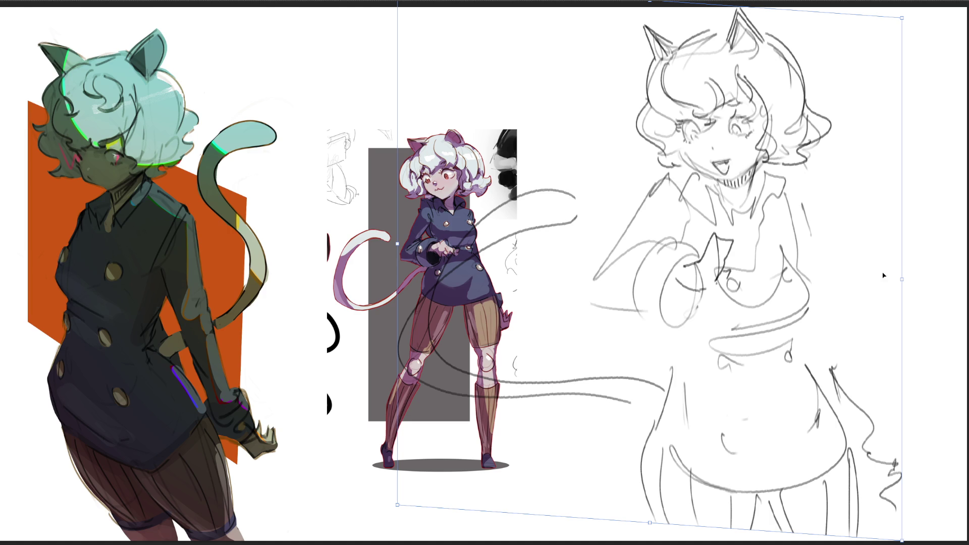
drag(901, 279, 712, 292)
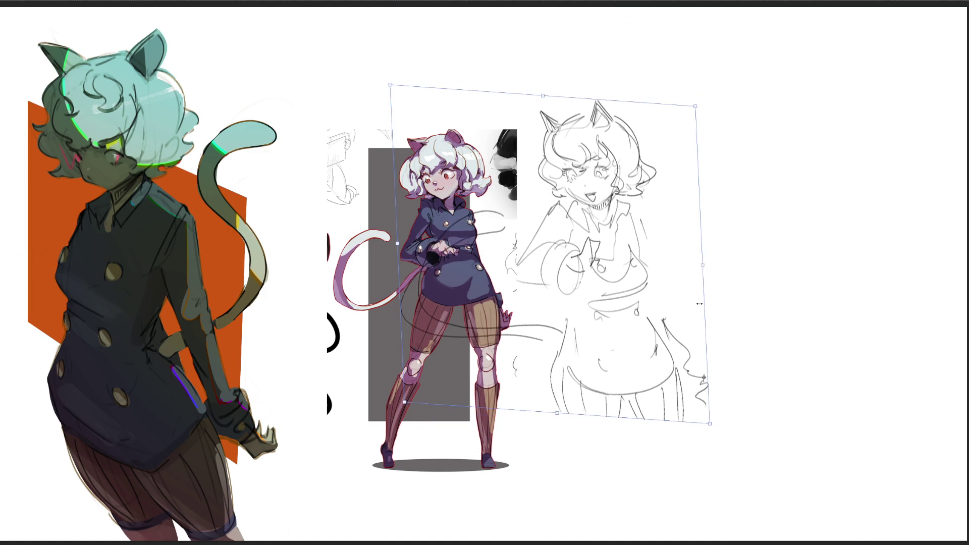
drag(685, 206, 795, 164)
key(Return)
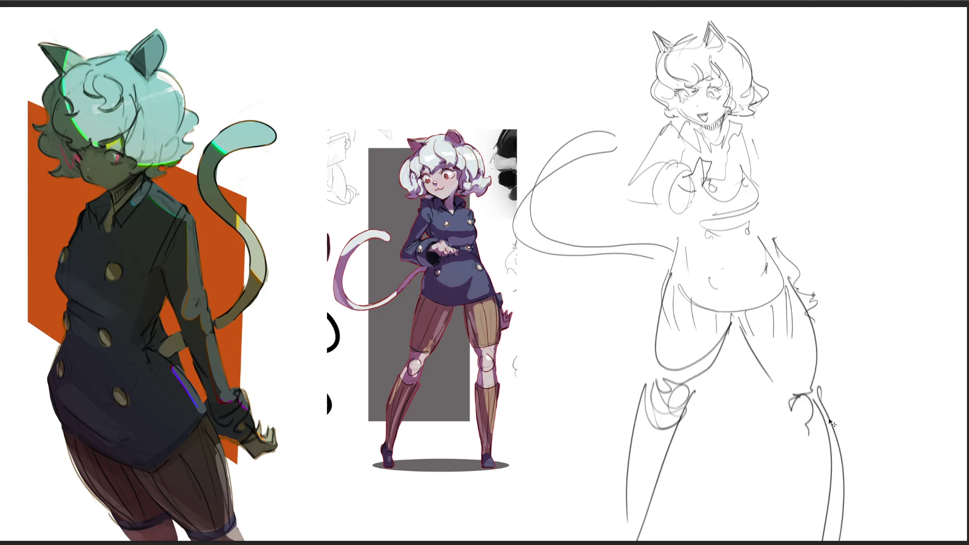
- Draw a leg line, lasso the lower body and narrow it slightly with a transform
mouse_move(792, 428)
mouse_down()
mouse_move(825, 434)
mouse_move(818, 540)
mouse_up()
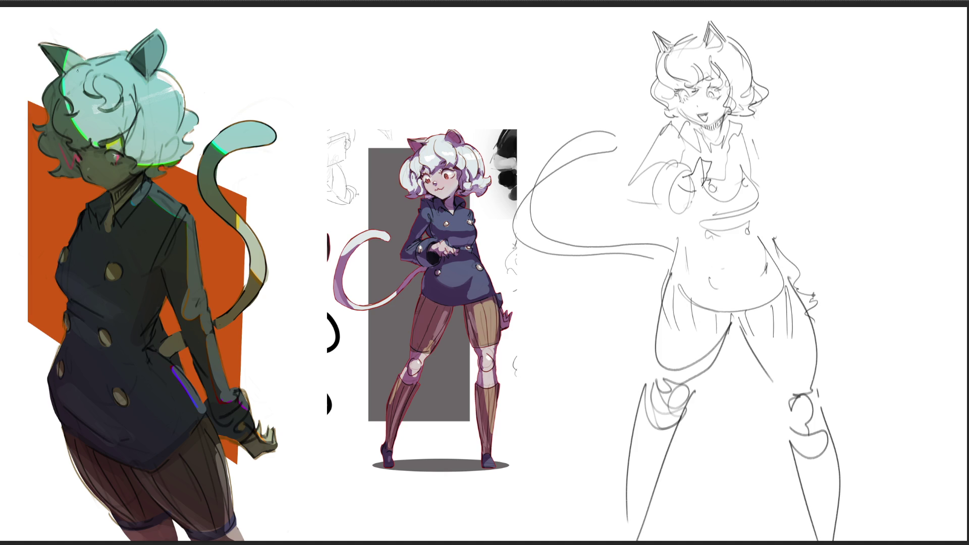
drag(617, 297, 901, 464)
drag(608, 323, 618, 301)
key(ctrl+t)
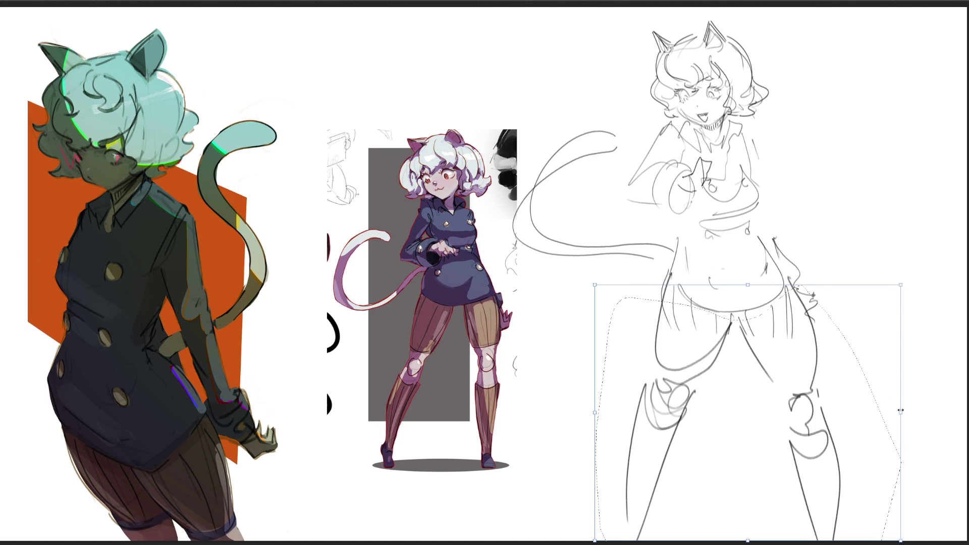
drag(899, 393, 869, 390)
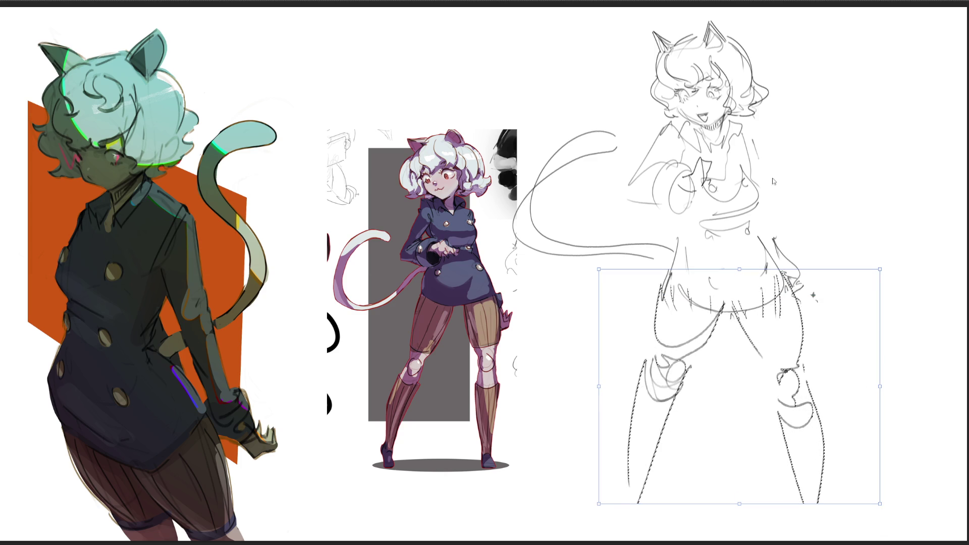
key(Return)
key(ctrl+d)
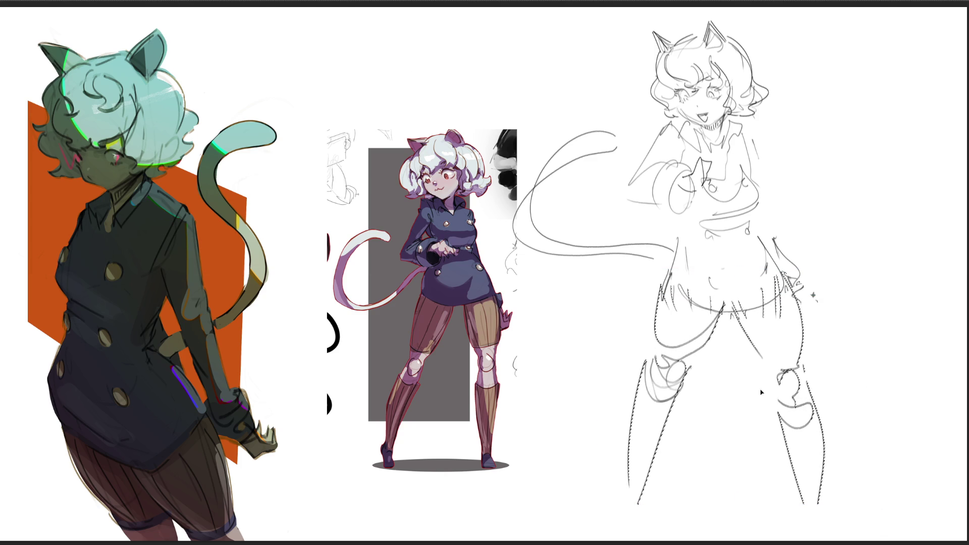
- Shrink the whole sketch and place it beside the reference
key(ctrl+t)
drag(825, 19, 796, 66)
drag(684, 185, 716, 147)
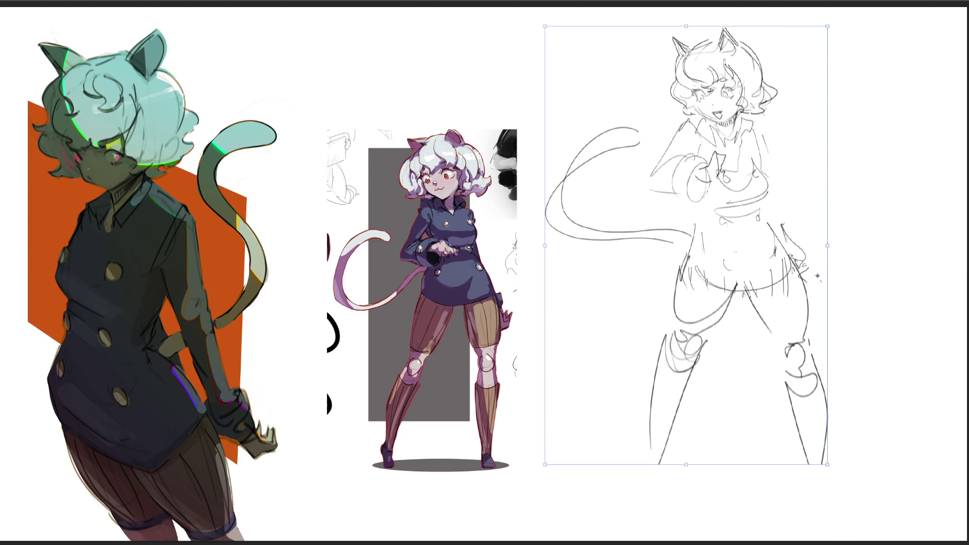
key(Return)
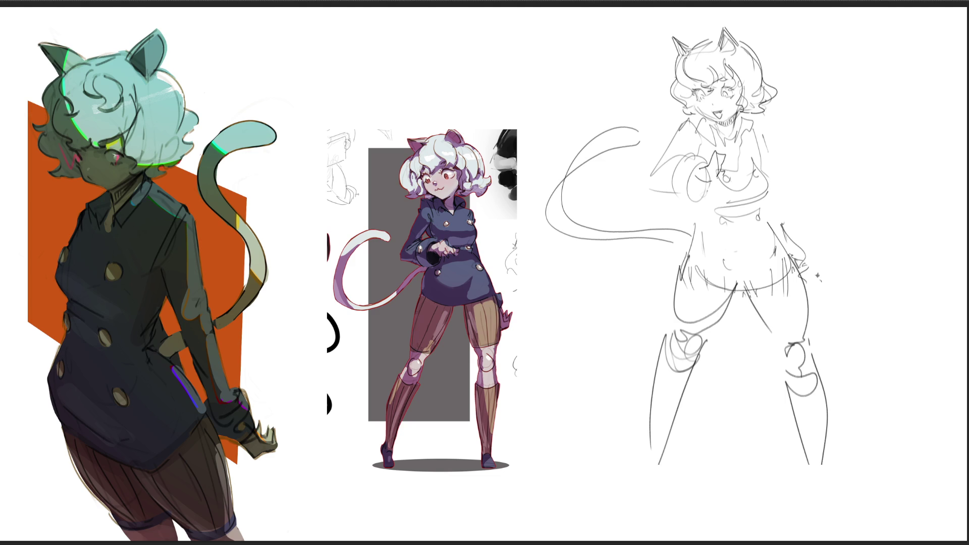
- Draw boot outlines on the legs and a ground ellipse under the feet
mouse_move(648, 444)
mouse_down()
mouse_move(637, 463)
mouse_move(645, 500)
mouse_move(700, 501)
mouse_move(803, 455)
mouse_move(837, 504)
mouse_move(737, 505)
mouse_up()
mouse_move(605, 509)
mouse_down()
mouse_move(926, 506)
mouse_move(645, 496)
mouse_move(893, 516)
mouse_up()
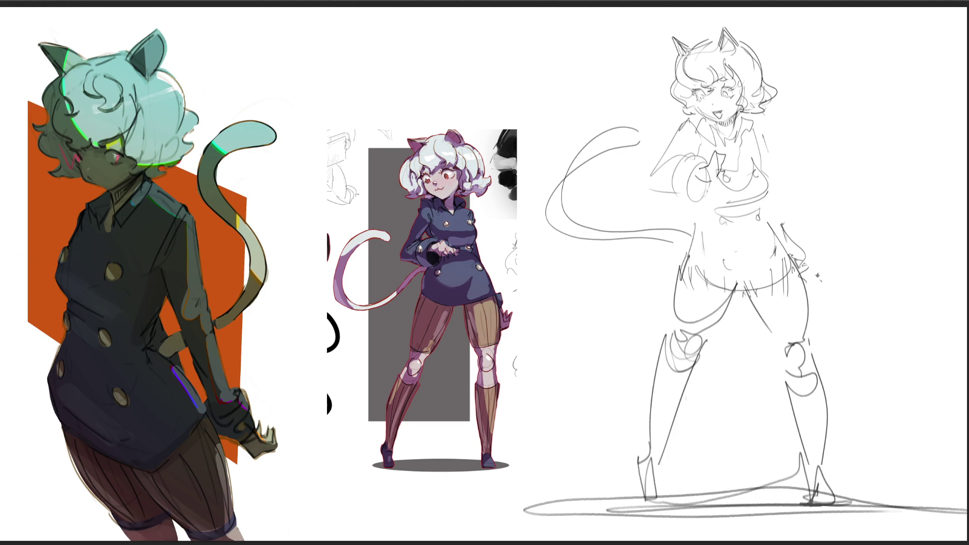
- Draw the coat's buttons, left edge and skirt hem, undoing unwanted torso strokes
mouse_move(725, 153)
mouse_down()
mouse_move(749, 161)
mouse_move(761, 183)
mouse_move(716, 187)
mouse_move(758, 207)
mouse_move(726, 206)
mouse_up()
key(ctrl+z)
key(ctrl+z)
mouse_move(758, 161)
mouse_down()
mouse_move(758, 195)
mouse_move(720, 208)
mouse_move(757, 201)
mouse_move(792, 265)
mouse_up()
key(ctrl+z)
mouse_move(725, 228)
mouse_down()
mouse_move(721, 240)
mouse_move(767, 235)
mouse_up()
mouse_move(699, 207)
mouse_down()
mouse_move(689, 242)
mouse_move(723, 292)
mouse_move(738, 298)
mouse_move(796, 266)
mouse_up()
mouse_move(712, 263)
mouse_down()
mouse_move(766, 233)
mouse_move(748, 274)
mouse_up()
key(ctrl+z)
key(ctrl+z)
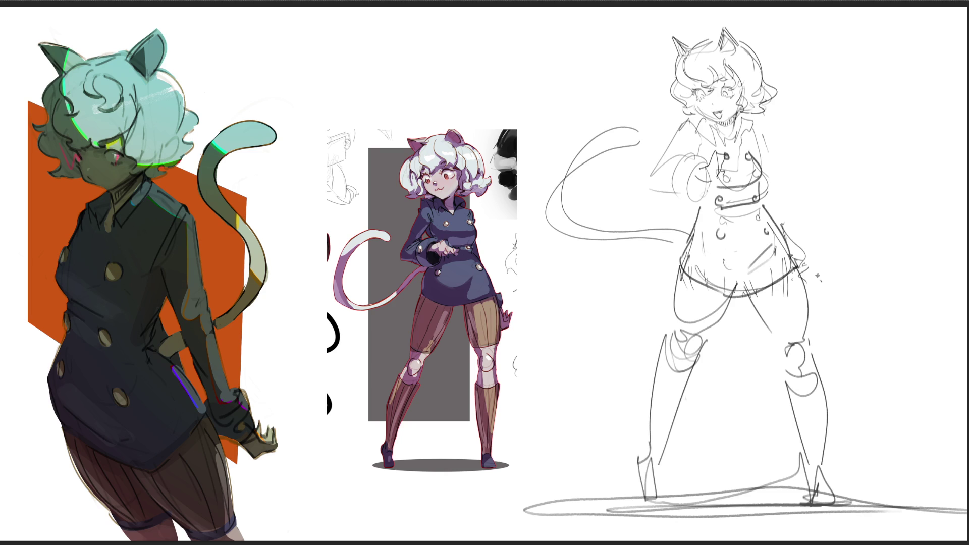
- Redraw the right hip, thigh, knee loop and calf down to the foot
drag(790, 243, 810, 312)
drag(748, 290, 785, 350)
drag(784, 350, 817, 359)
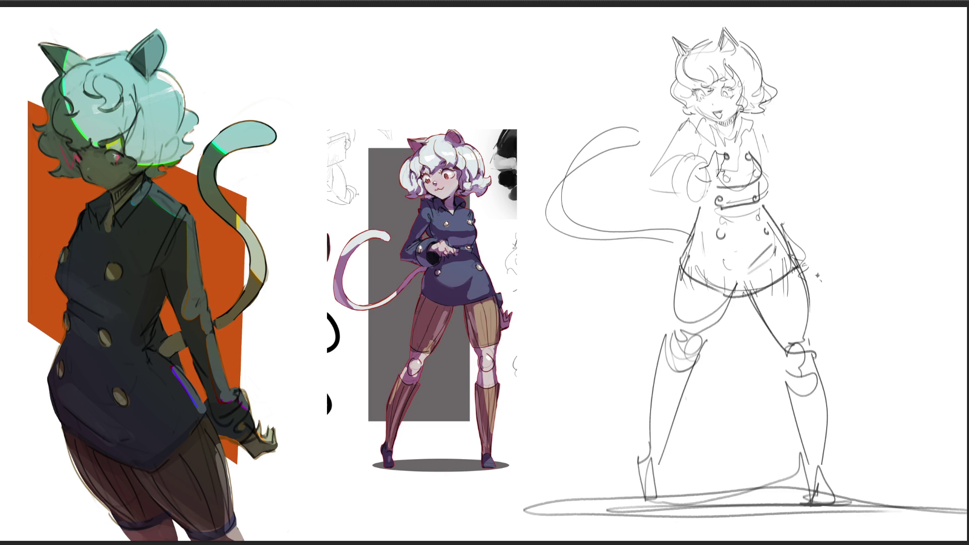
mouse_move(815, 325)
mouse_down()
mouse_move(798, 375)
mouse_move(810, 380)
mouse_up()
drag(815, 323, 846, 485)
drag(785, 362, 848, 507)
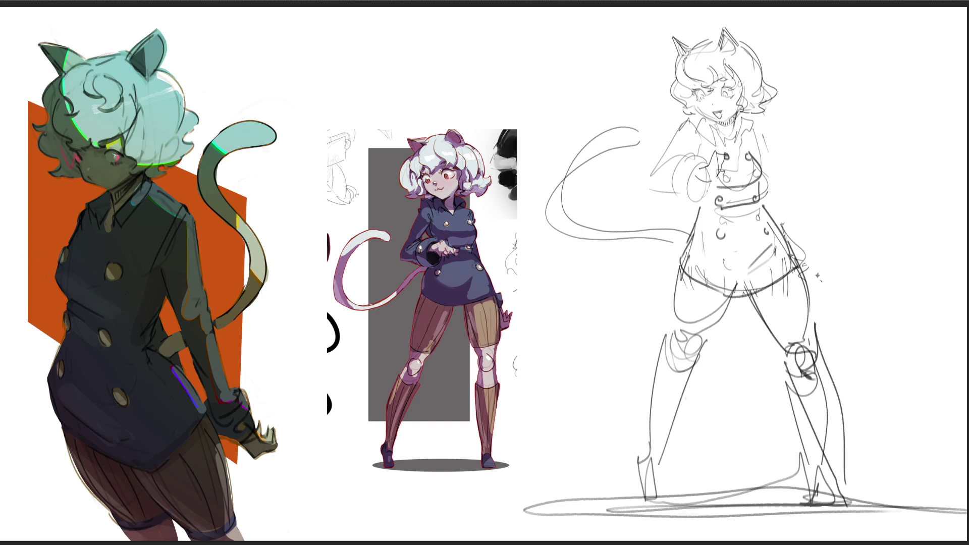
- Redraw the left thigh, knee curl, calf and boot outline
mouse_move(736, 297)
mouse_down()
mouse_move(697, 350)
mouse_move(673, 359)
mouse_up()
mouse_move(667, 274)
mouse_down()
mouse_move(672, 345)
mouse_move(645, 457)
mouse_up()
drag(694, 356, 633, 484)
mouse_move(645, 452)
mouse_down()
mouse_move(636, 490)
mouse_move(661, 493)
mouse_up()
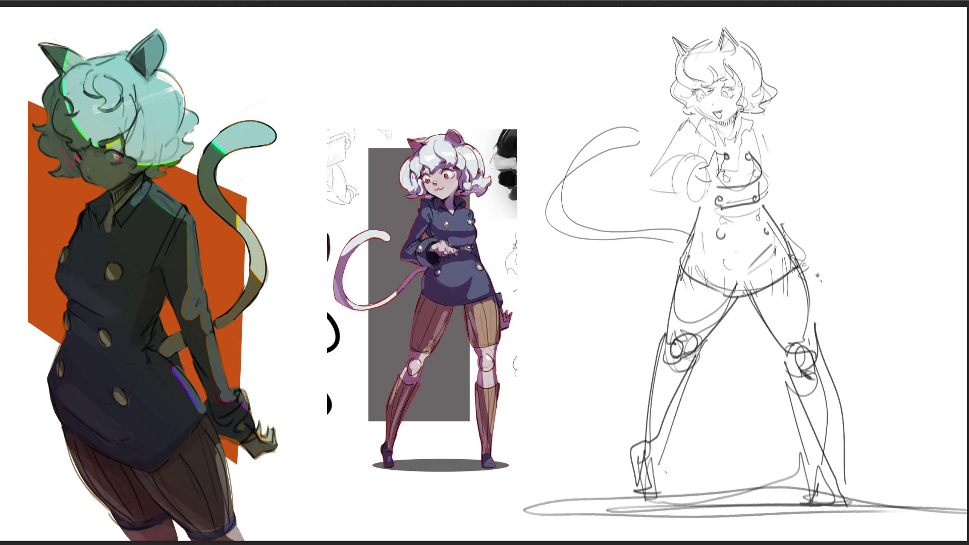
- Erase the knee circles, stray shin lines and skirt hatching
drag(779, 340, 840, 508)
drag(785, 401, 818, 409)
drag(795, 356, 826, 416)
drag(787, 318, 833, 462)
mouse_move(708, 299)
mouse_down()
mouse_move(691, 333)
mouse_move(682, 415)
mouse_move(662, 469)
mouse_move(706, 515)
mouse_up()
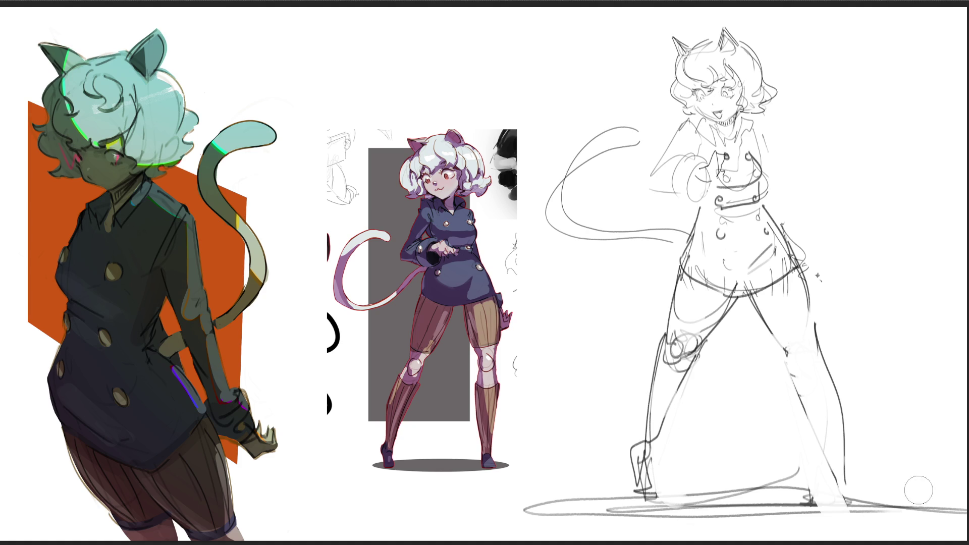
mouse_move(700, 243)
mouse_down()
mouse_move(700, 269)
mouse_move(764, 258)
mouse_move(729, 280)
mouse_up()
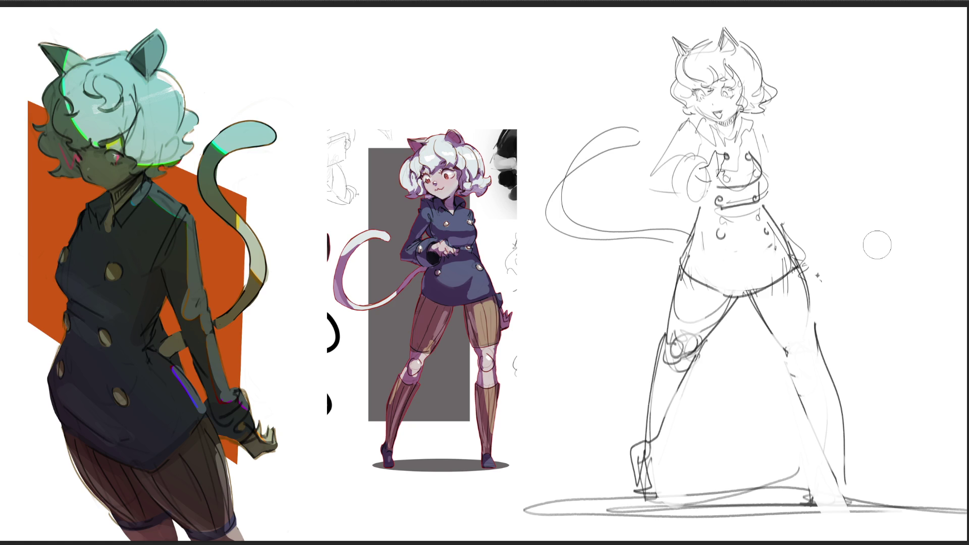
- Draw thigh and boot-top lines on both legs
mouse_move(760, 293)
mouse_down()
mouse_move(779, 330)
mouse_move(815, 321)
mouse_up()
mouse_move(778, 281)
mouse_down()
mouse_move(795, 324)
mouse_move(807, 319)
mouse_up()
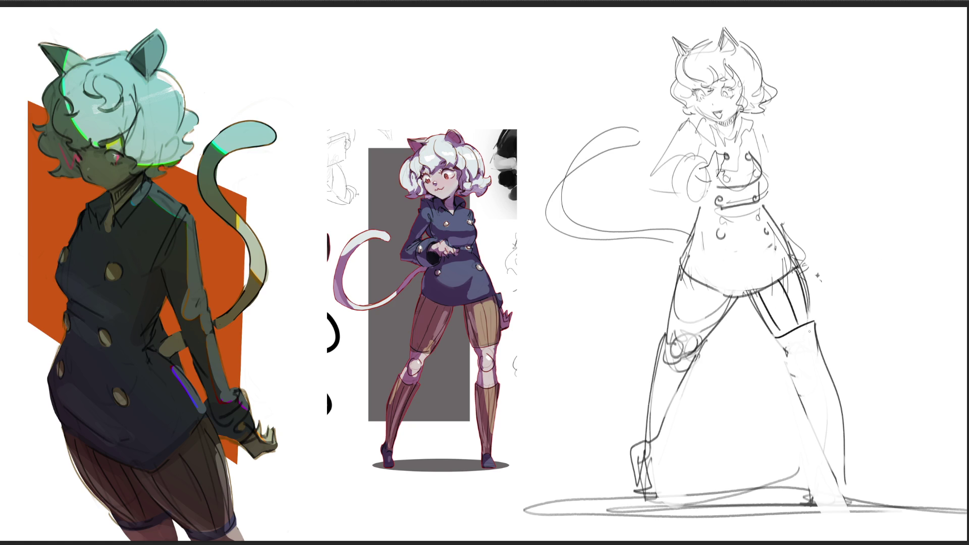
mouse_move(686, 278)
mouse_down()
mouse_move(680, 311)
mouse_move(701, 320)
mouse_move(675, 331)
mouse_up()
drag(731, 294, 716, 320)
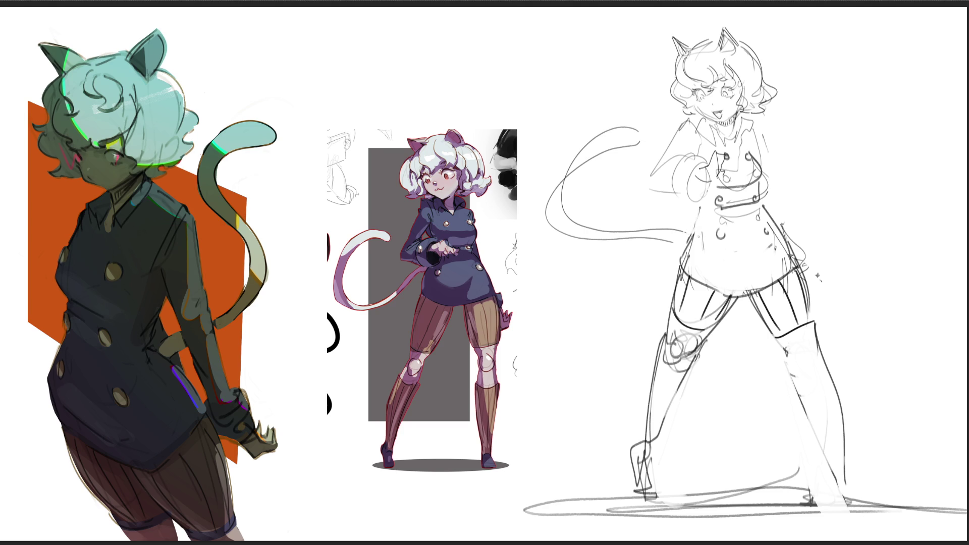
- Darken the coat's left edge and flare it out to the left
drag(699, 206, 684, 248)
drag(697, 212, 644, 238)
drag(695, 218, 641, 255)
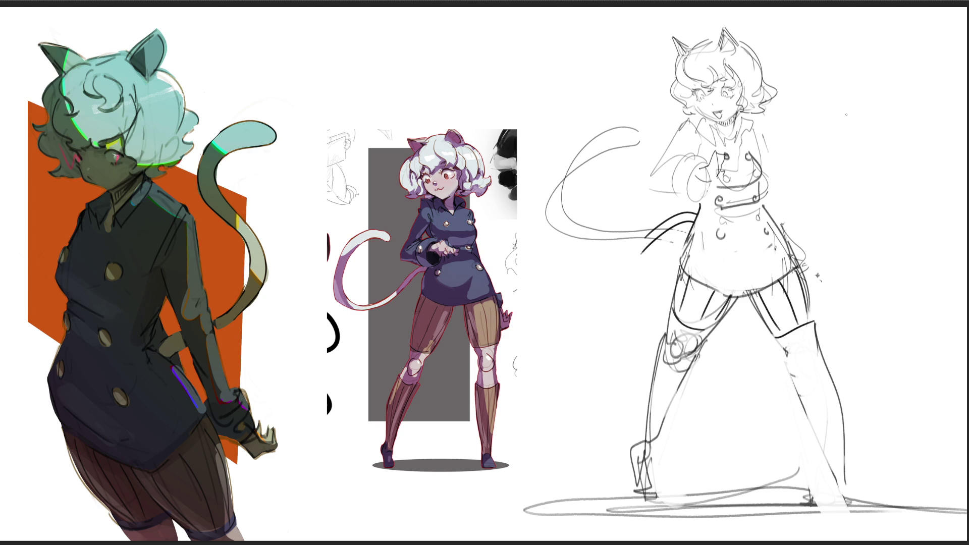
- Sketch a fist beside the head and connect it to an outstretched arm
mouse_move(802, 117)
mouse_down()
mouse_move(824, 140)
mouse_move(834, 129)
mouse_move(837, 142)
mouse_up()
drag(772, 119, 804, 111)
mouse_move(788, 141)
mouse_down()
mouse_move(801, 140)
mouse_move(772, 153)
mouse_up()
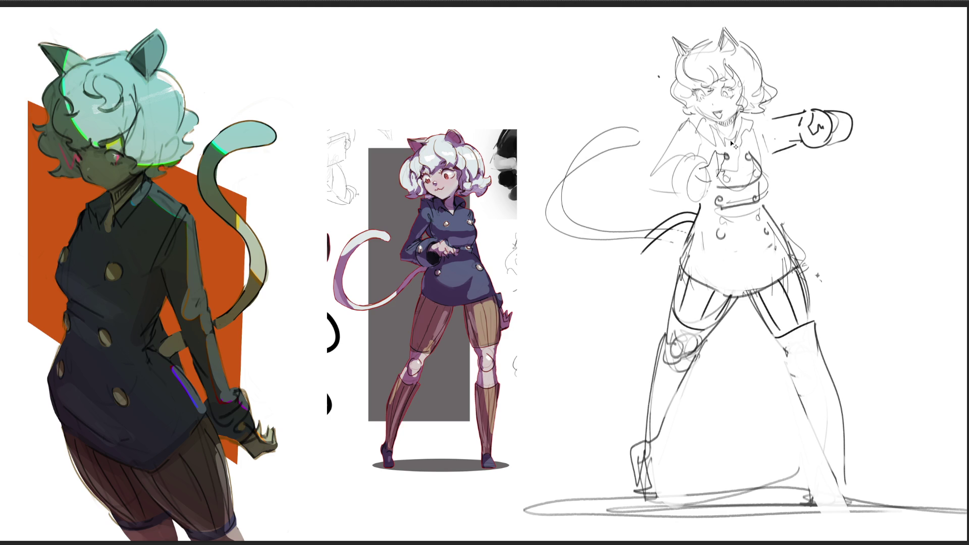
- Draw long construction lines around the head and sweeping tail curves
drag(652, 165, 626, 58)
drag(642, 22, 698, 162)
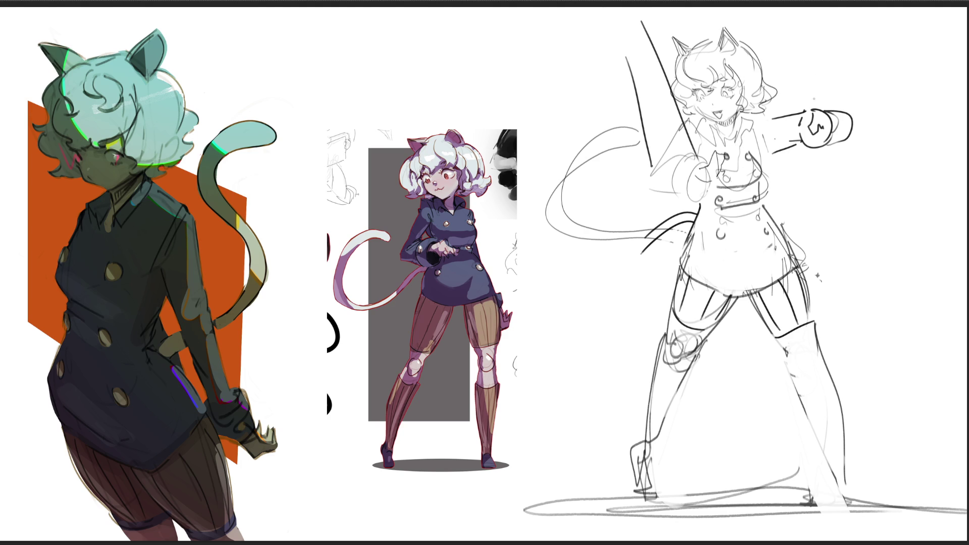
mouse_move(806, 125)
mouse_down()
mouse_move(797, 4)
mouse_move(842, 102)
mouse_up()
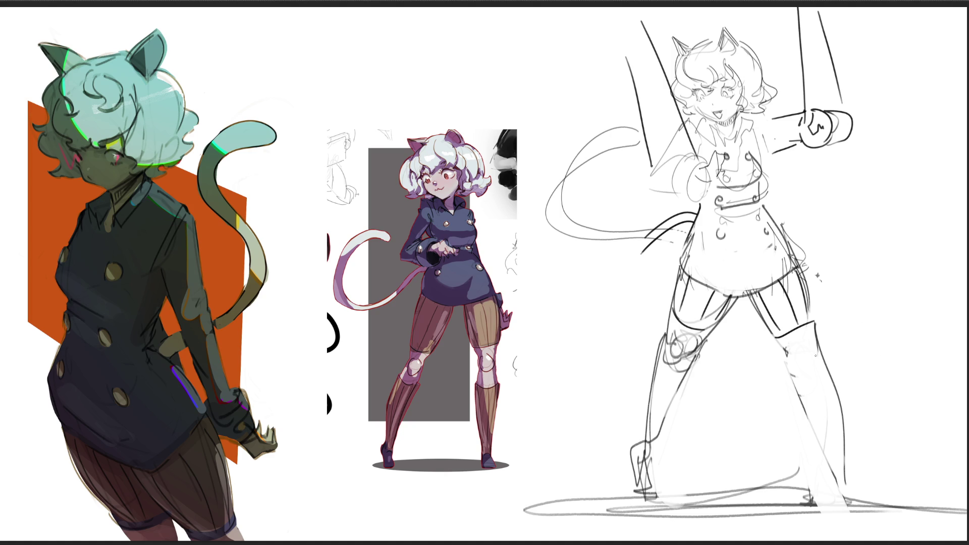
drag(652, 342, 631, 272)
drag(650, 225, 612, 152)
drag(536, 232, 634, 226)
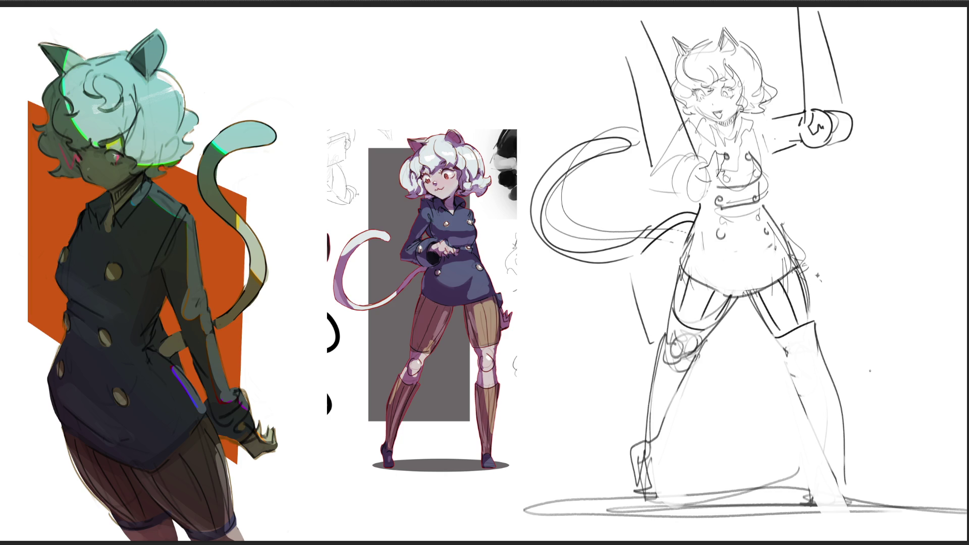
drag(707, 14, 709, 28)
- Add knee circle strokes and long vertical guide lines through the body
mouse_move(815, 346)
mouse_down()
mouse_move(799, 364)
mouse_move(819, 367)
mouse_up()
drag(807, 317, 812, 345)
drag(785, 152, 807, 315)
drag(768, 8, 814, 321)
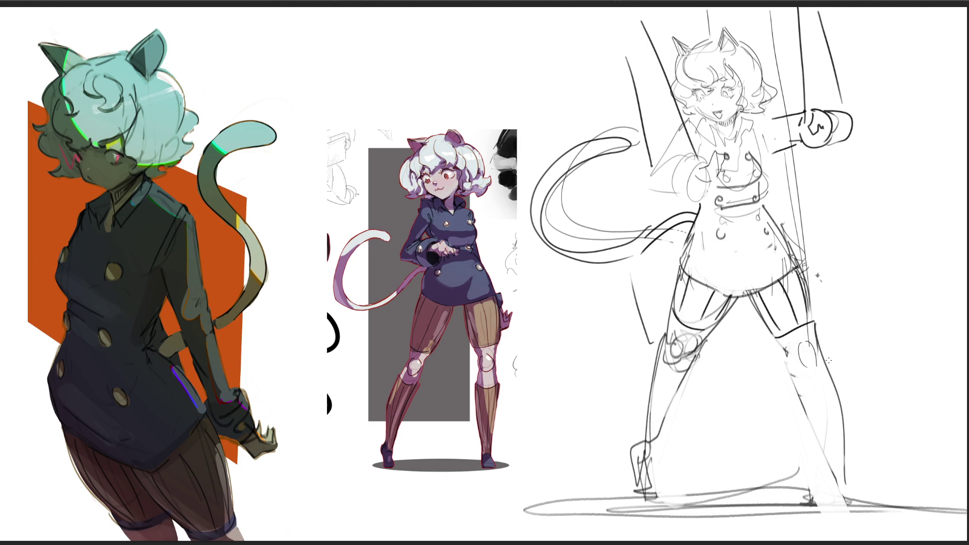
drag(661, 350, 637, 4)
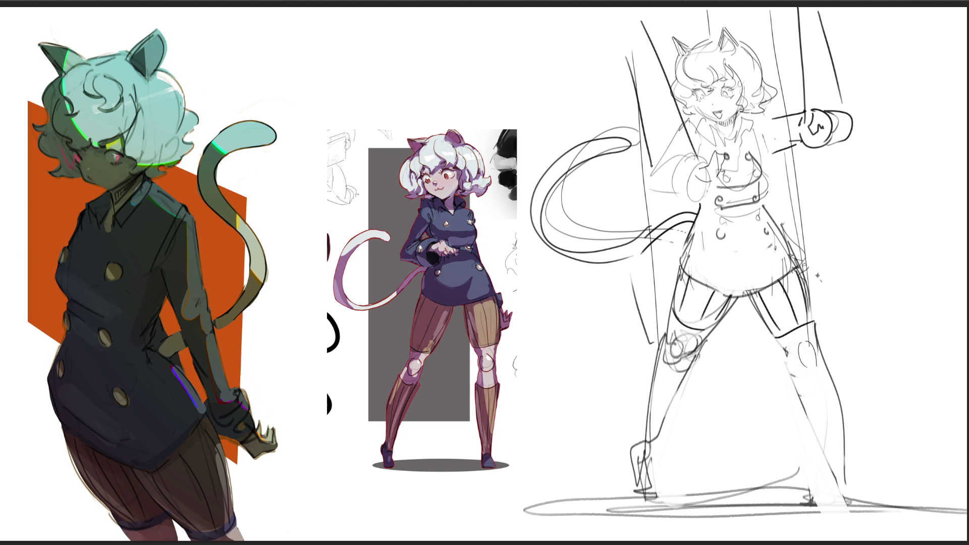
- Draw the boot tops, stripes and left shin lines, undoing a dark chest stroke
mouse_move(792, 382)
mouse_down()
mouse_move(827, 373)
mouse_move(836, 486)
mouse_up()
mouse_move(821, 374)
mouse_down()
mouse_move(843, 480)
mouse_move(842, 457)
mouse_up()
mouse_move(662, 358)
mouse_down()
mouse_move(680, 383)
mouse_move(638, 435)
mouse_up()
mouse_move(676, 368)
mouse_down()
mouse_move(645, 445)
mouse_move(654, 455)
mouse_up()
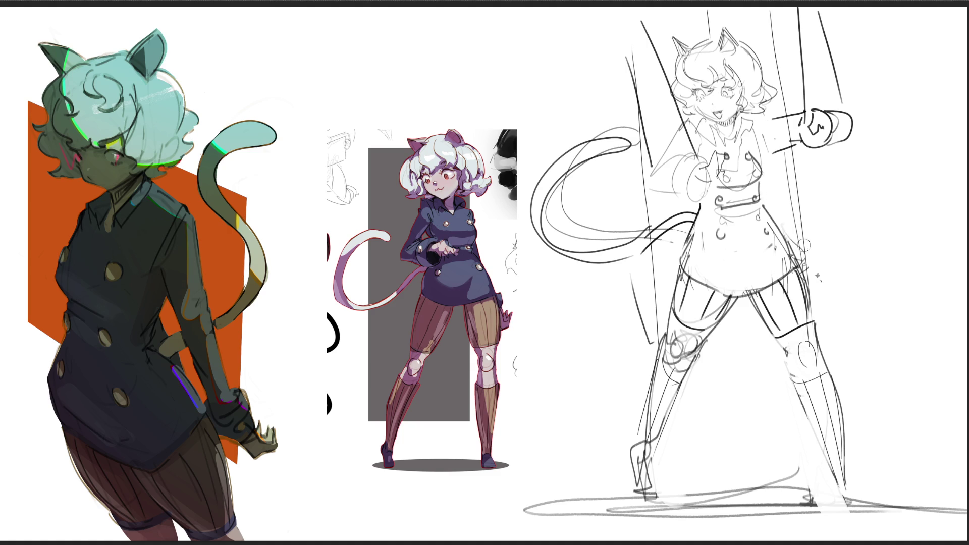
mouse_move(766, 156)
mouse_down()
mouse_move(796, 142)
mouse_move(771, 126)
mouse_up()
key(ctrl+z)
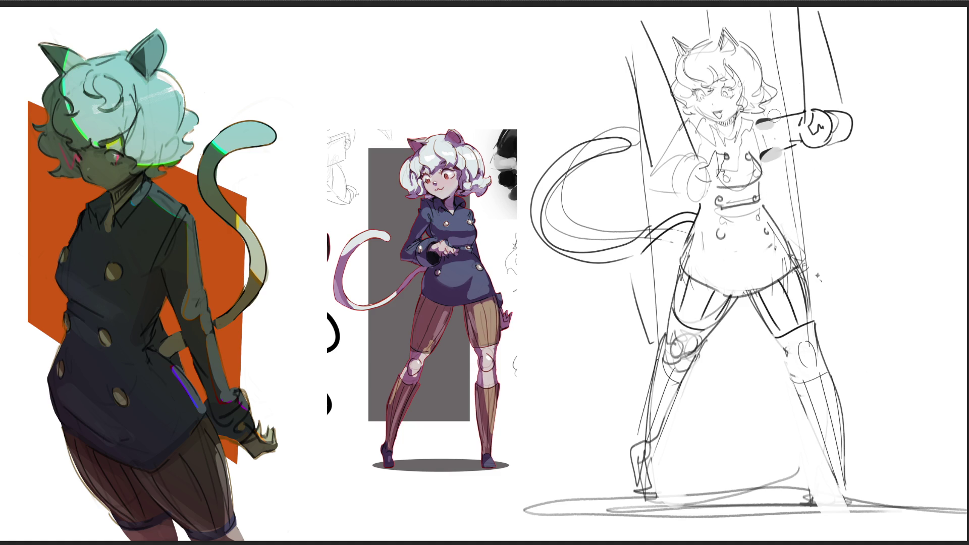
- Lighten the dark vertical construction lines with the eraser
drag(642, 22, 696, 161)
drag(634, 61, 649, 189)
drag(781, 11, 801, 91)
mouse_move(819, 14)
mouse_down()
mouse_move(838, 102)
mouse_move(799, 65)
mouse_up()
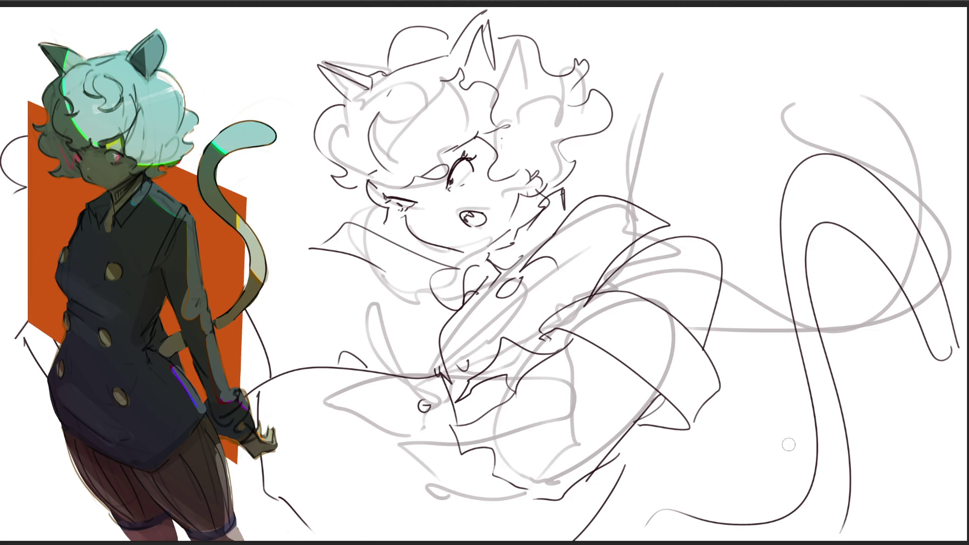
- Shrink the head sketch, drag its corners into a perspective skew and commit the transform
key(ctrl+t)
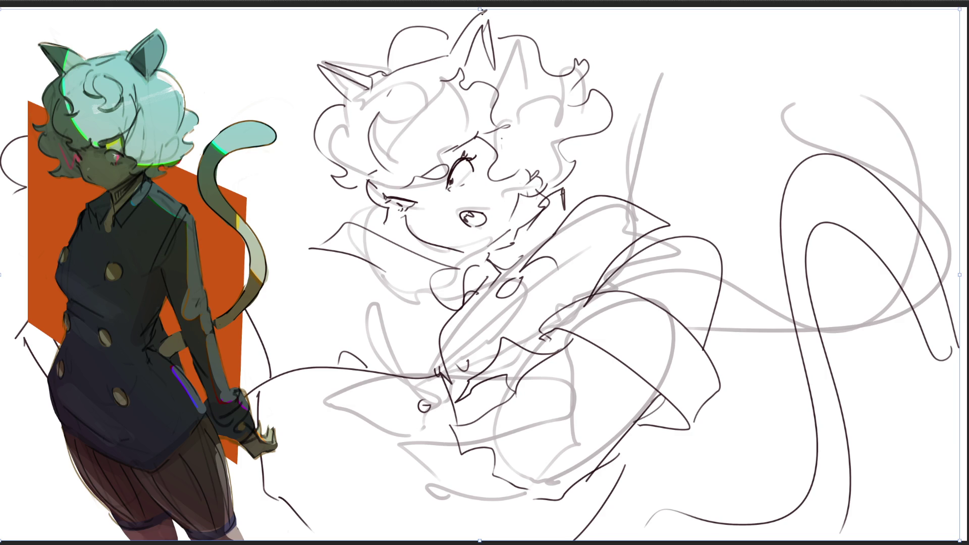
drag(481, 11, 477, 288)
drag(486, 341, 602, 165)
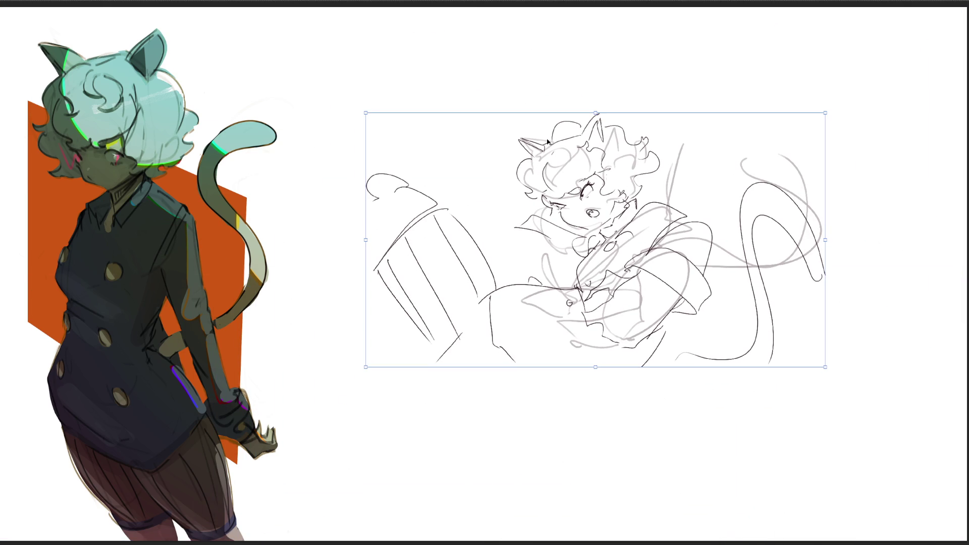
drag(825, 112, 882, 68)
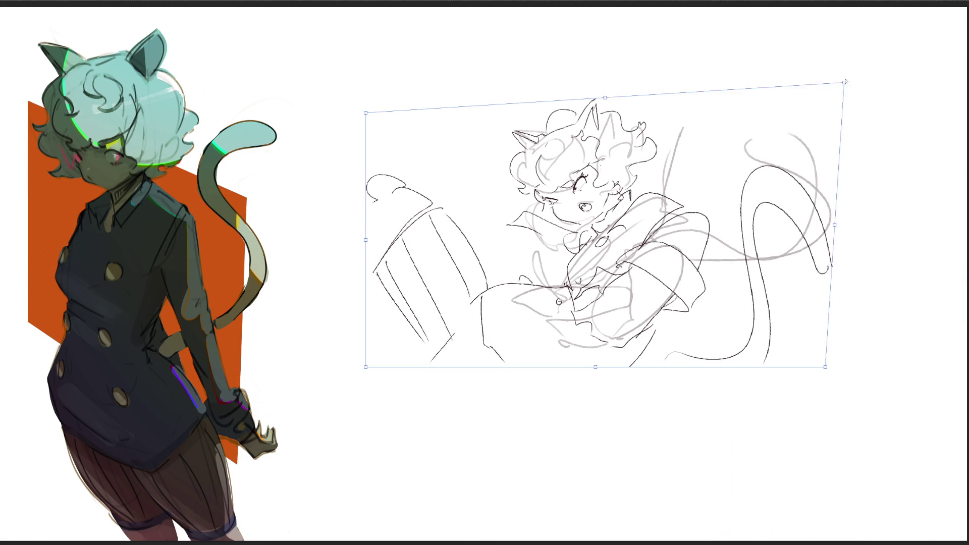
drag(624, 91, 628, 59)
drag(368, 79, 321, 107)
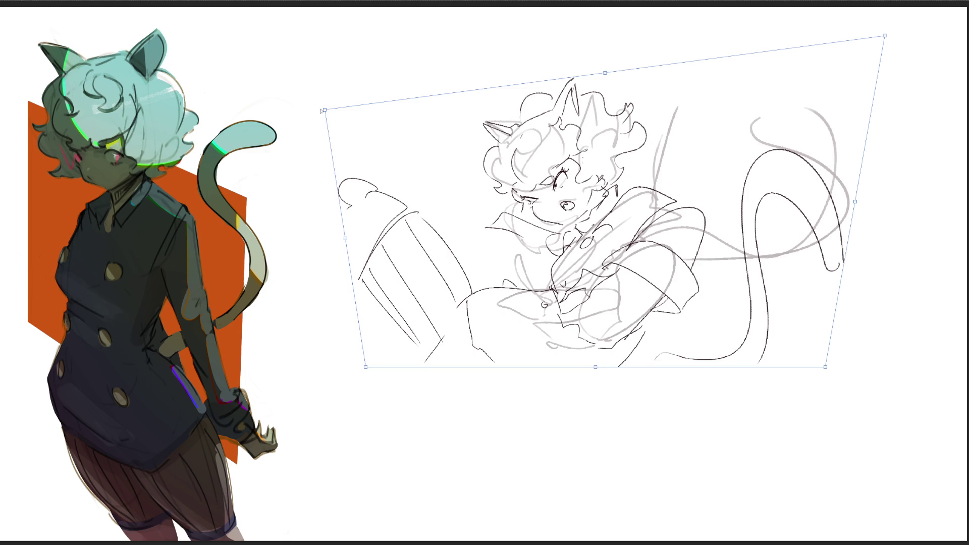
drag(822, 368, 774, 340)
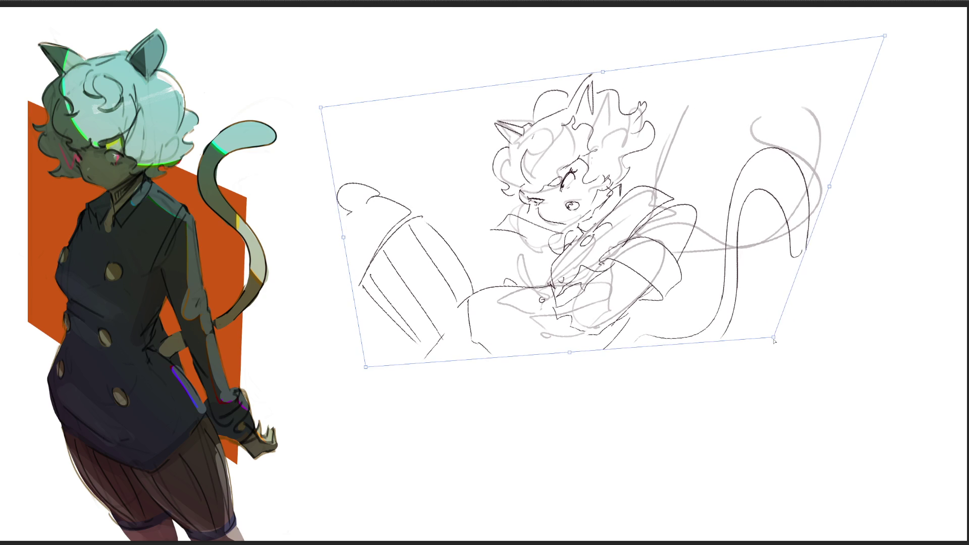
drag(603, 72, 599, 55)
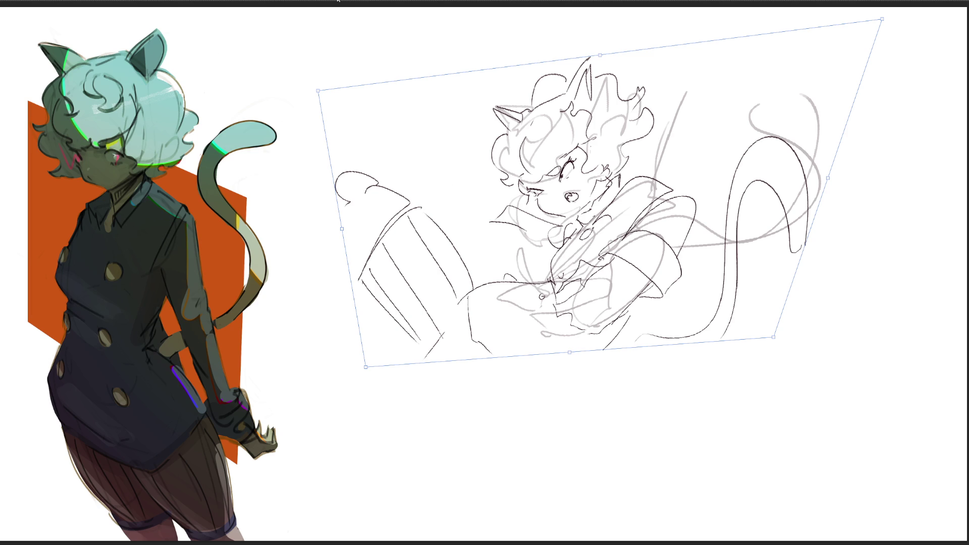
key(Return)
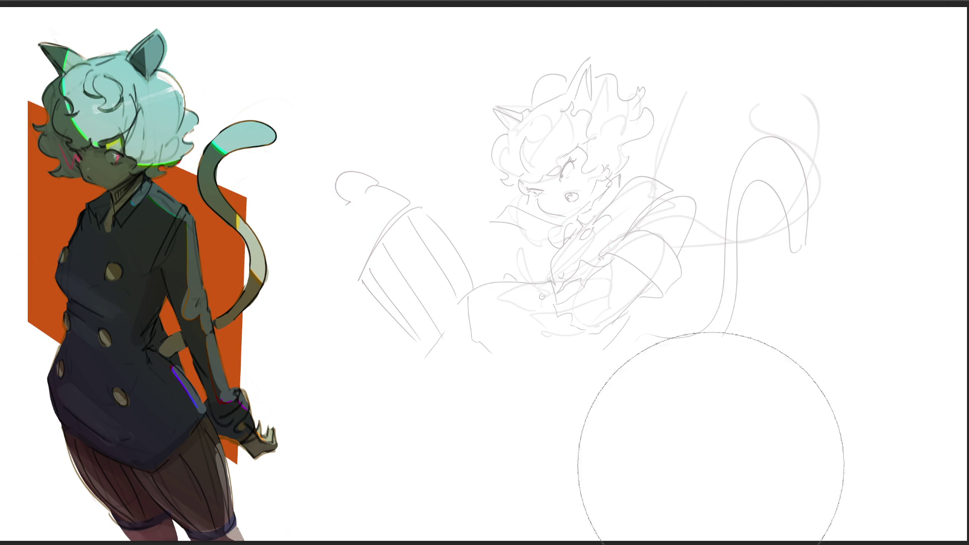
- With a smaller brush, ink the closed eye, lash and nose mark, erasing stray cheek marks
key(bracketleft)
key(bracketleft)
key(bracketleft)
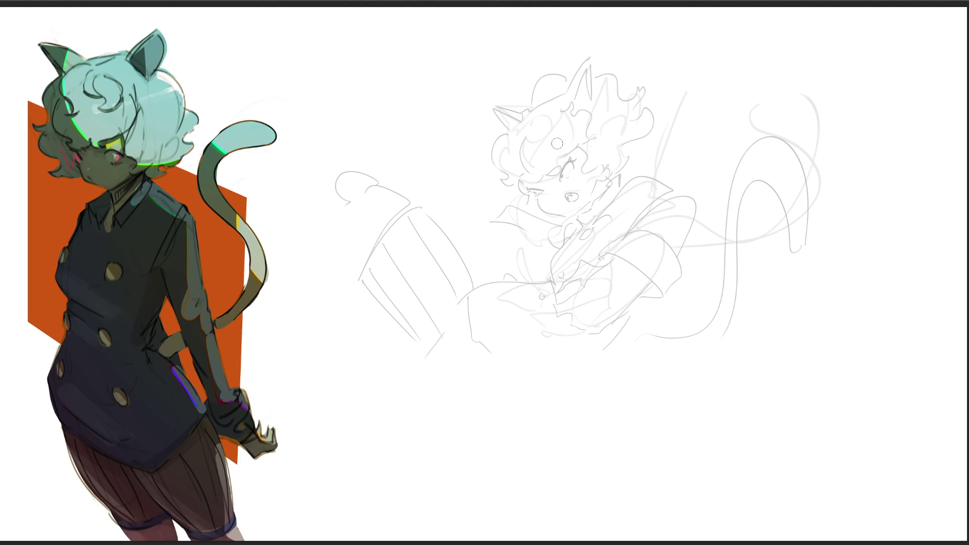
mouse_move(561, 179)
mouse_down()
mouse_move(569, 165)
mouse_move(578, 178)
mouse_move(568, 158)
mouse_up()
drag(534, 189, 542, 191)
drag(530, 180, 549, 169)
mouse_move(526, 186)
mouse_down()
mouse_move(570, 216)
mouse_move(574, 203)
mouse_up()
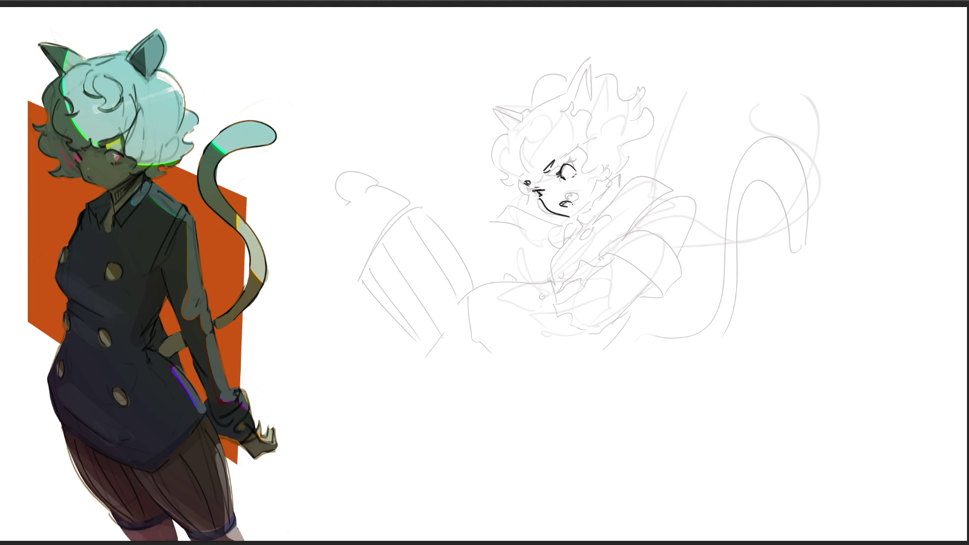
drag(561, 195, 587, 206)
- Ink the face profile, jaw and top hair line over the faint sketch
mouse_move(503, 135)
mouse_down()
mouse_move(512, 182)
mouse_move(525, 189)
mouse_up()
drag(504, 150, 550, 177)
drag(500, 131, 528, 101)
drag(535, 97, 563, 109)
drag(543, 151, 603, 158)
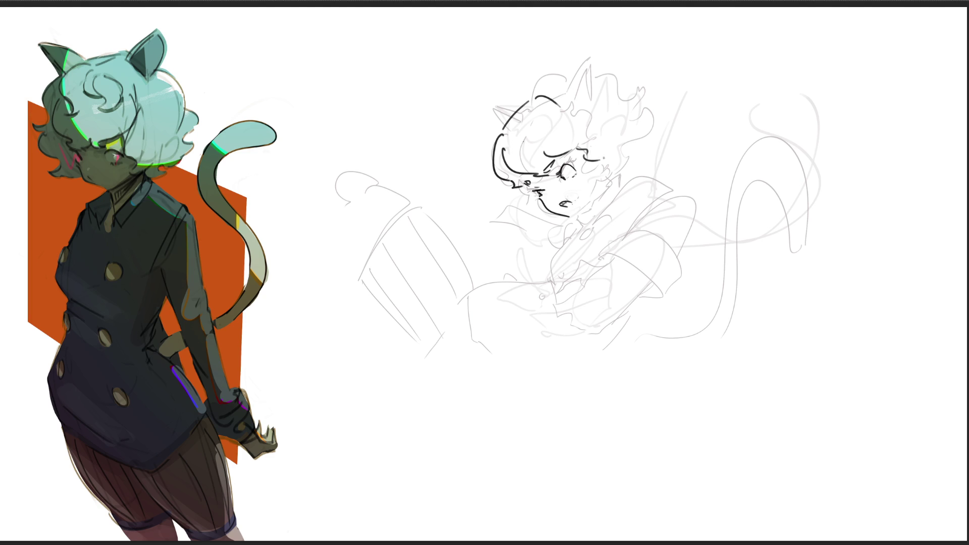
drag(528, 190, 526, 202)
- Ink the curly top and right edge of the hair and a pointed left ear
mouse_move(552, 91)
mouse_down()
mouse_move(573, 84)
mouse_move(633, 113)
mouse_move(650, 137)
mouse_up()
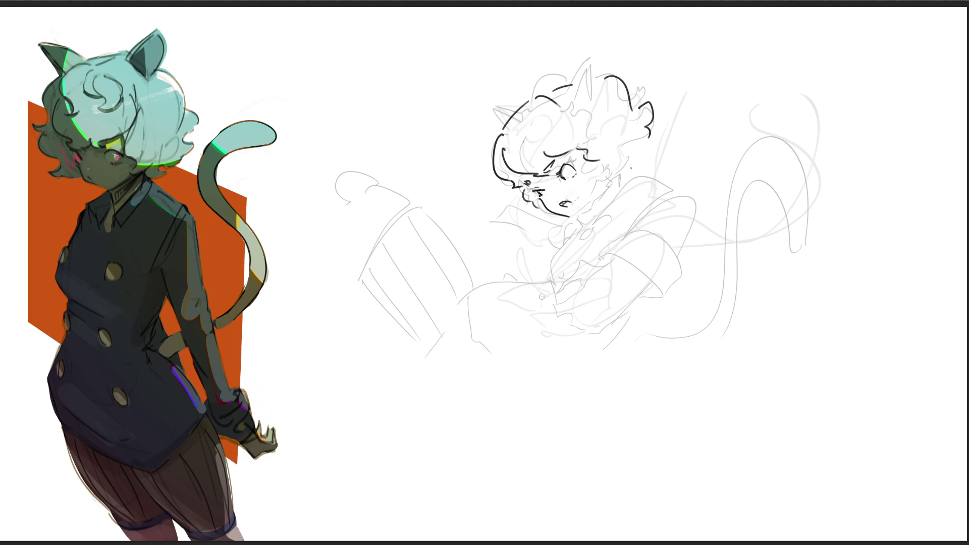
mouse_move(581, 163)
mouse_down()
mouse_move(647, 156)
mouse_move(662, 134)
mouse_up()
mouse_move(496, 122)
mouse_down()
mouse_move(478, 112)
mouse_move(502, 115)
mouse_up()
- Draw the second pointed ear, redoing it at a new angle
mouse_move(527, 75)
mouse_down()
mouse_move(548, 97)
mouse_move(571, 85)
mouse_up()
key(ctrl+z)
key(ctrl+z)
drag(521, 79, 548, 97)
mouse_move(521, 78)
mouse_down()
mouse_move(561, 104)
mouse_move(562, 84)
mouse_up()
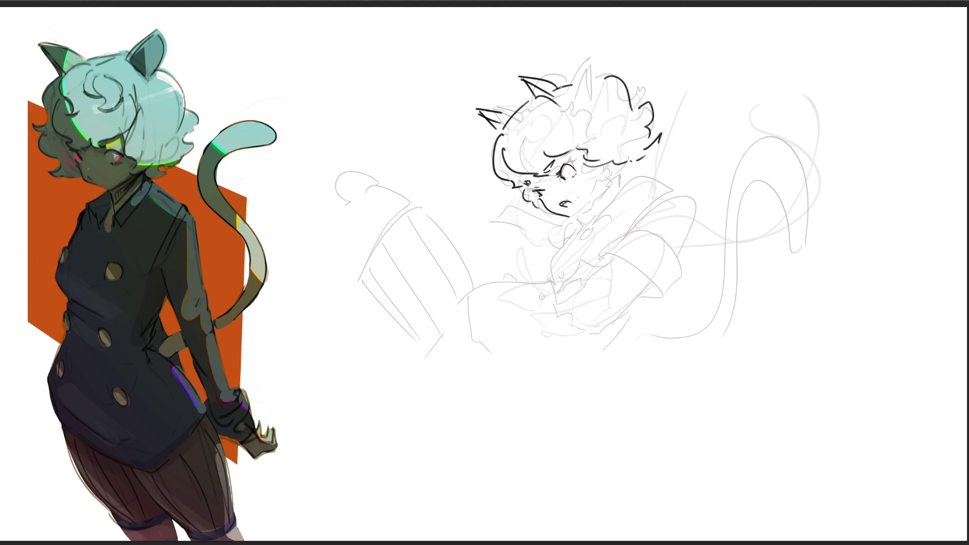
- Ink the jaw, right hair side, neck and collar lines
drag(575, 220, 595, 205)
drag(593, 180, 639, 166)
mouse_move(630, 78)
mouse_down()
mouse_move(671, 112)
mouse_move(659, 137)
mouse_up()
mouse_move(613, 179)
mouse_down()
mouse_move(585, 227)
mouse_move(598, 229)
mouse_move(583, 257)
mouse_up()
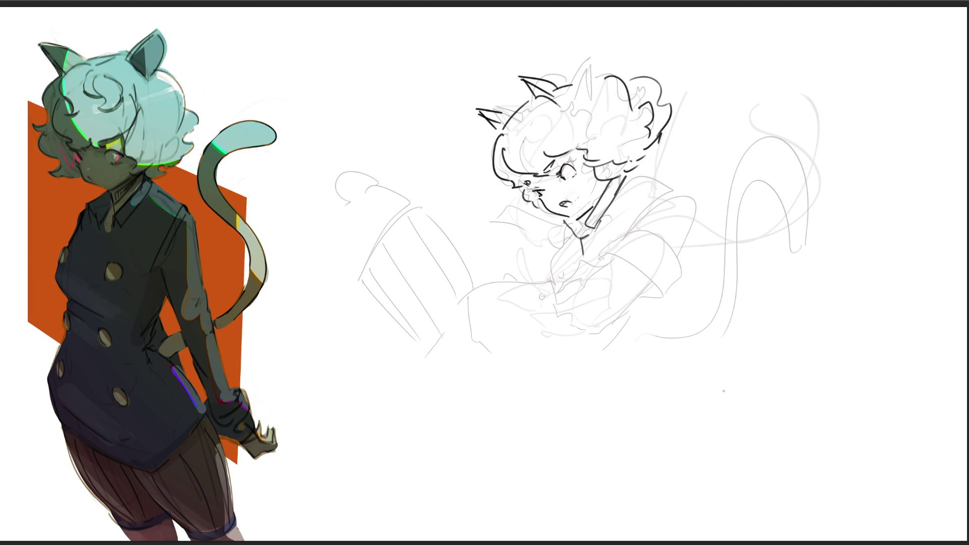
- Try long body strokes and an angular collar, undoing them for a rounded collar
drag(581, 239, 592, 335)
mouse_move(609, 225)
mouse_down()
mouse_move(608, 400)
mouse_move(648, 171)
mouse_move(663, 324)
mouse_up()
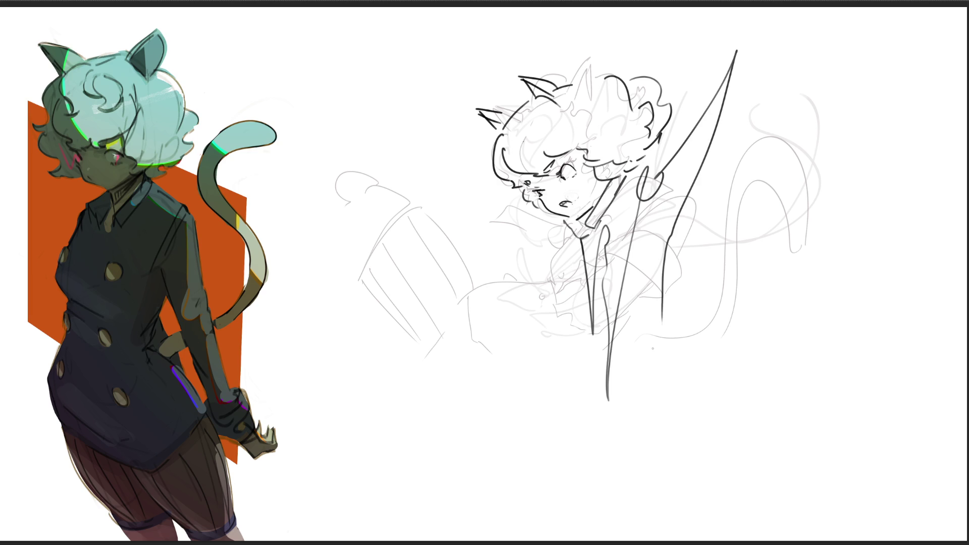
key(ctrl+z)
key(ctrl+z)
key(ctrl+z)
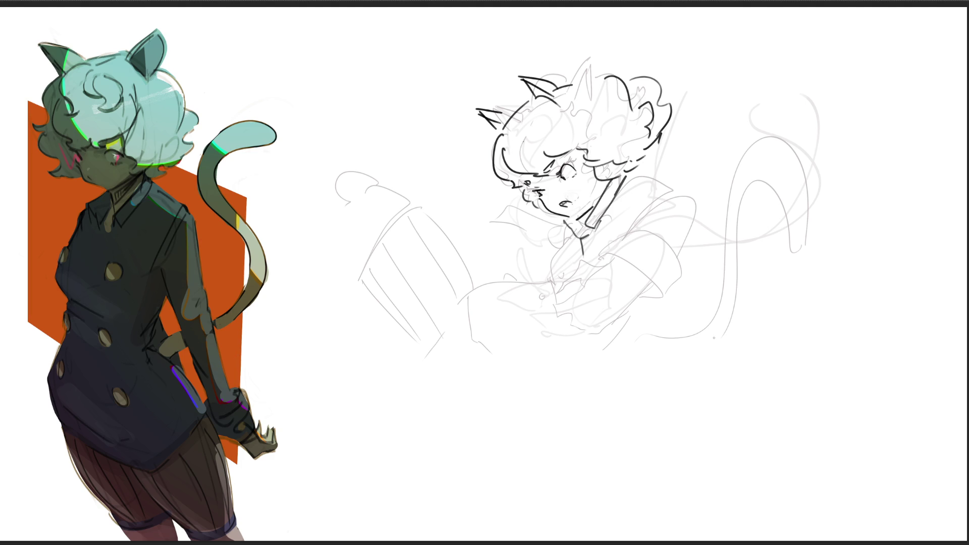
mouse_move(636, 179)
mouse_down()
mouse_move(703, 138)
mouse_move(664, 209)
mouse_move(703, 182)
mouse_move(616, 227)
mouse_move(671, 234)
mouse_move(635, 478)
mouse_up()
key(ctrl+z)
- Sketch the lower body, skirt lines and torso loop, undoing the large bottom loop
mouse_move(571, 301)
mouse_down()
mouse_move(534, 466)
mouse_move(690, 385)
mouse_move(587, 515)
mouse_up()
mouse_move(706, 356)
mouse_down()
mouse_move(787, 156)
mouse_move(674, 398)
mouse_up()
mouse_move(605, 427)
mouse_down()
mouse_move(485, 465)
mouse_move(648, 408)
mouse_move(695, 482)
mouse_up()
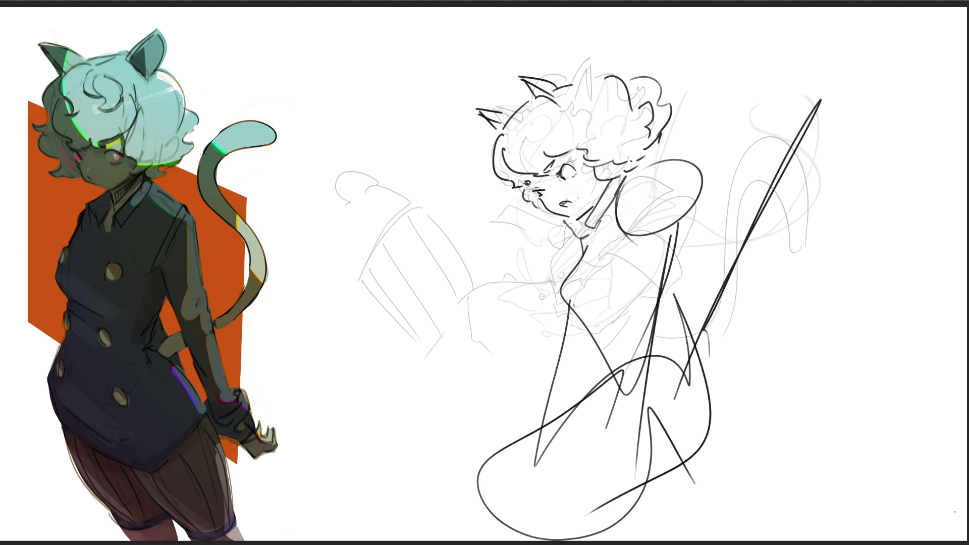
key(ctrl+z)
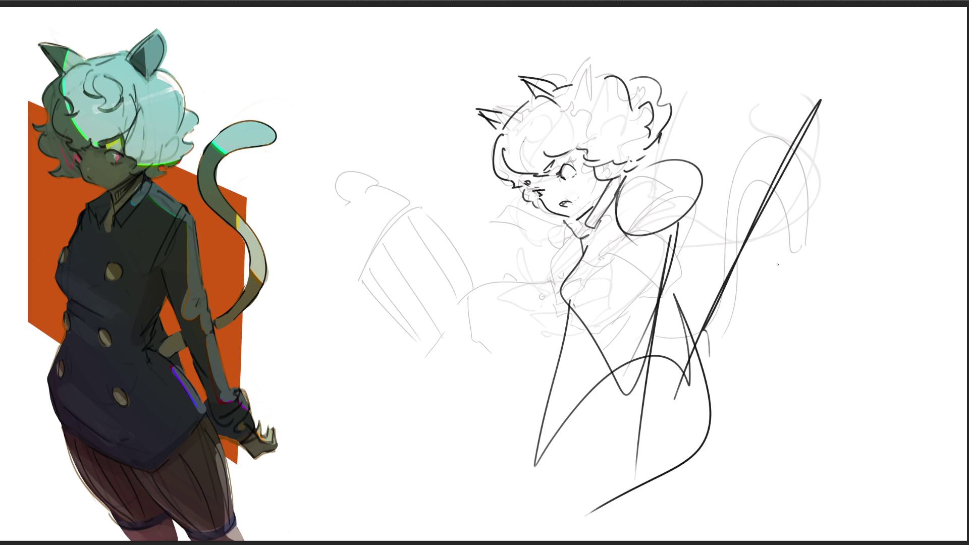
- Sketch the pose diagonals and the outstretched arm on the upper right
drag(696, 351, 806, 124)
mouse_move(787, 57)
mouse_down()
mouse_move(691, 342)
mouse_move(801, 292)
mouse_move(706, 362)
mouse_up()
drag(762, 292, 708, 357)
drag(682, 228, 825, 161)
mouse_move(667, 168)
mouse_down()
mouse_move(836, 177)
mouse_move(775, 224)
mouse_up()
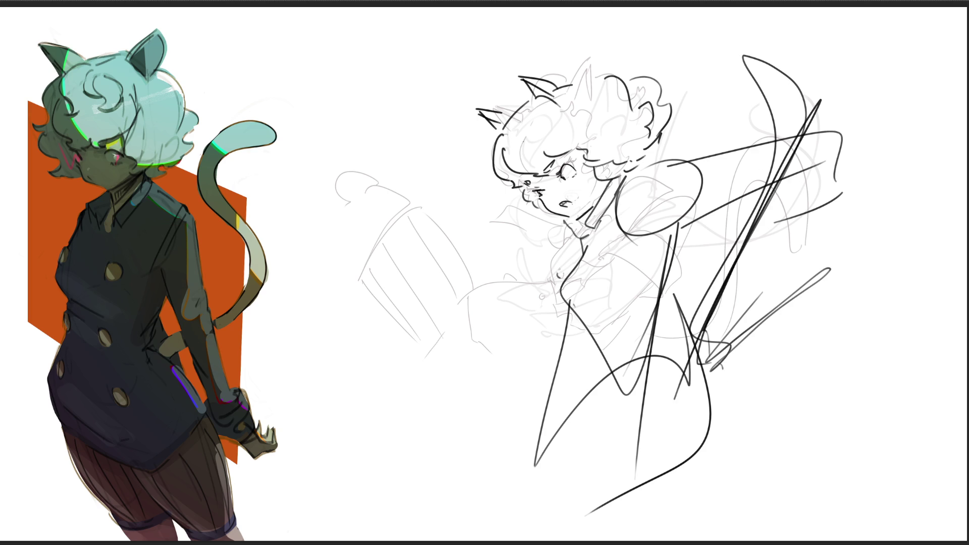
- Block in the lower-left strokes and the lower body arc with crossing lines
mouse_move(573, 339)
mouse_down()
mouse_move(525, 370)
mouse_move(541, 405)
mouse_up()
mouse_move(548, 414)
mouse_down()
mouse_move(539, 461)
mouse_move(609, 459)
mouse_up()
mouse_move(578, 424)
mouse_down()
mouse_move(578, 490)
mouse_move(718, 421)
mouse_up()
mouse_move(533, 474)
mouse_down()
mouse_move(709, 410)
mouse_move(722, 431)
mouse_up()
drag(720, 435, 680, 494)
- Sketch the bottom edge of the skirt with a small curve at the bottom right
drag(710, 451, 645, 542)
drag(578, 430, 597, 530)
mouse_move(695, 442)
mouse_down()
mouse_move(595, 521)
mouse_move(656, 539)
mouse_up()
drag(707, 503, 695, 526)
- Add sweeping tail arcs at the upper right of the figure
drag(829, 195, 683, 328)
drag(828, 47, 835, 180)
drag(878, 70, 707, 337)
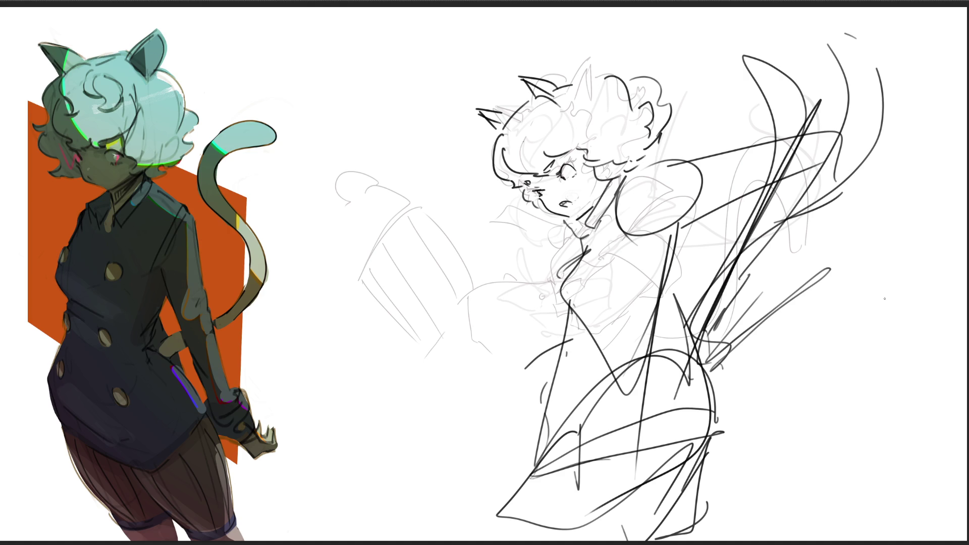
- Skew the gesture sketch by its left edge and fade the layer to light grey
key(ctrl+t)
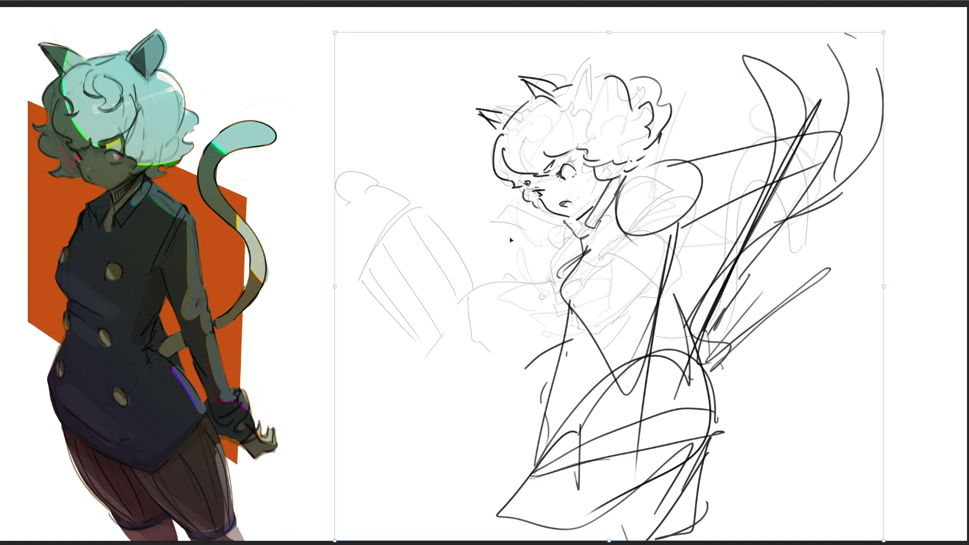
drag(339, 291, 361, 249)
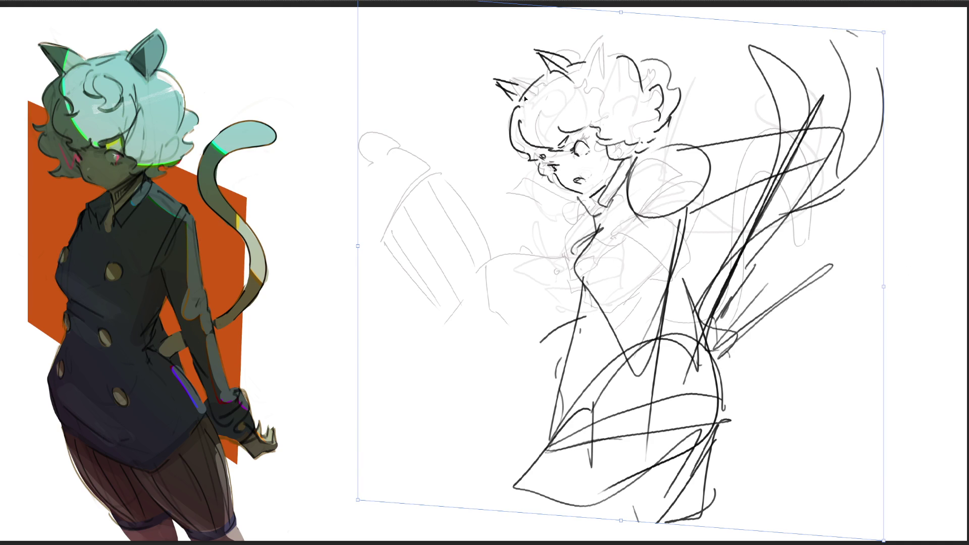
key(Return)
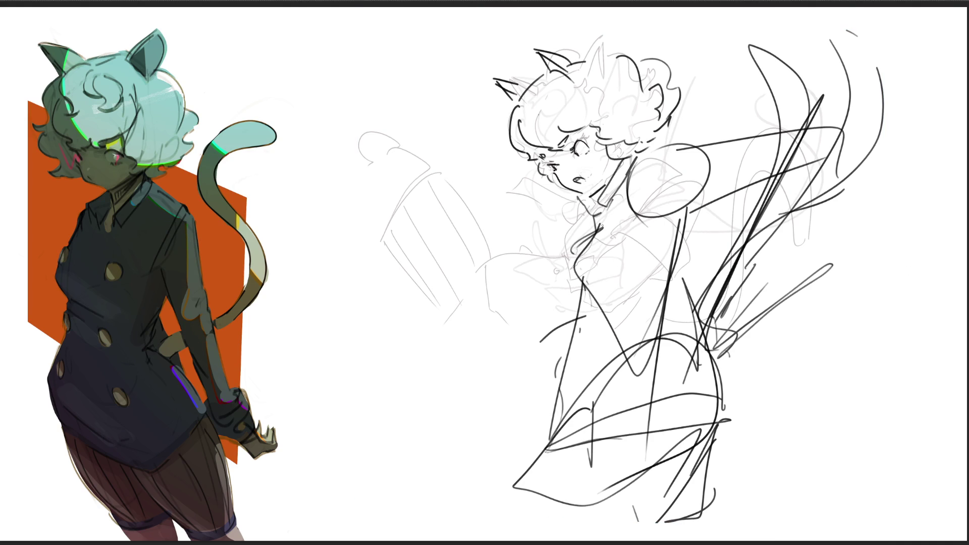
key(b)
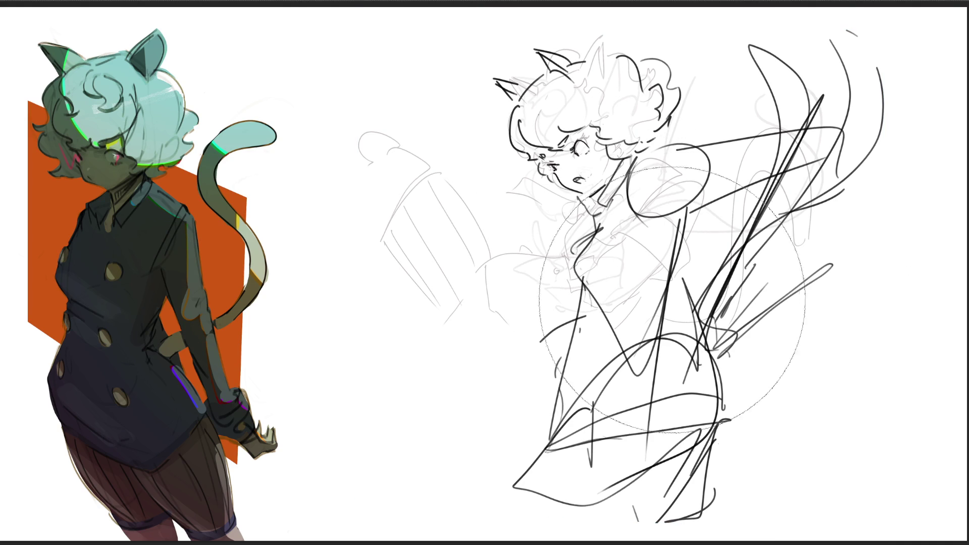
key(5)
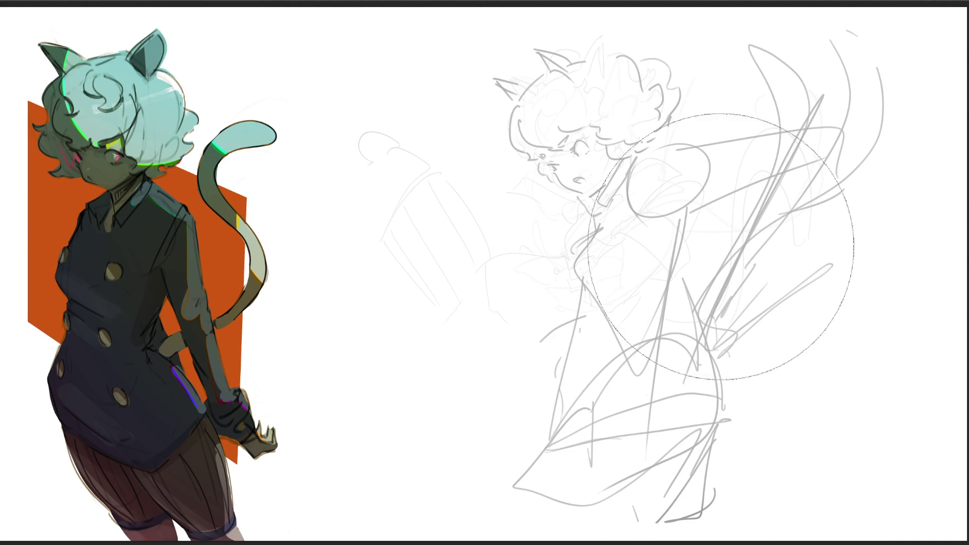
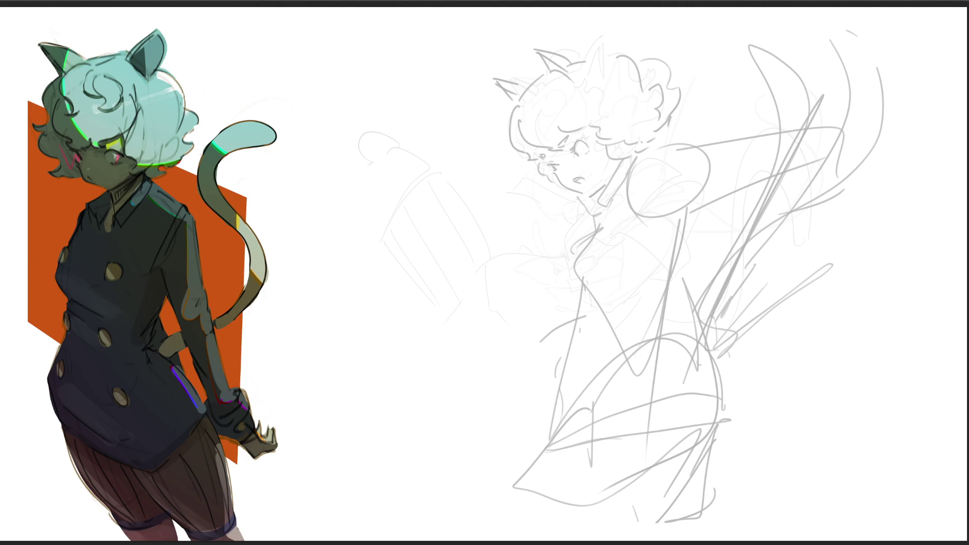
- Delete the grey figure sketch and start an oval head outline beside the girl
key(Delete)
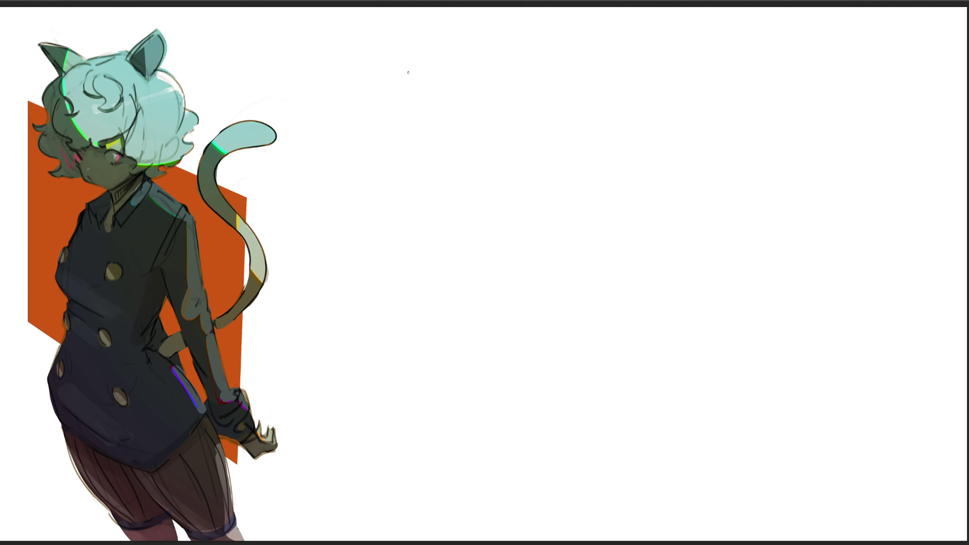
mouse_move(420, 77)
mouse_down()
mouse_move(419, 112)
mouse_move(444, 61)
mouse_move(460, 123)
mouse_move(446, 128)
mouse_move(455, 125)
mouse_move(434, 99)
mouse_move(440, 91)
mouse_move(424, 118)
mouse_up()
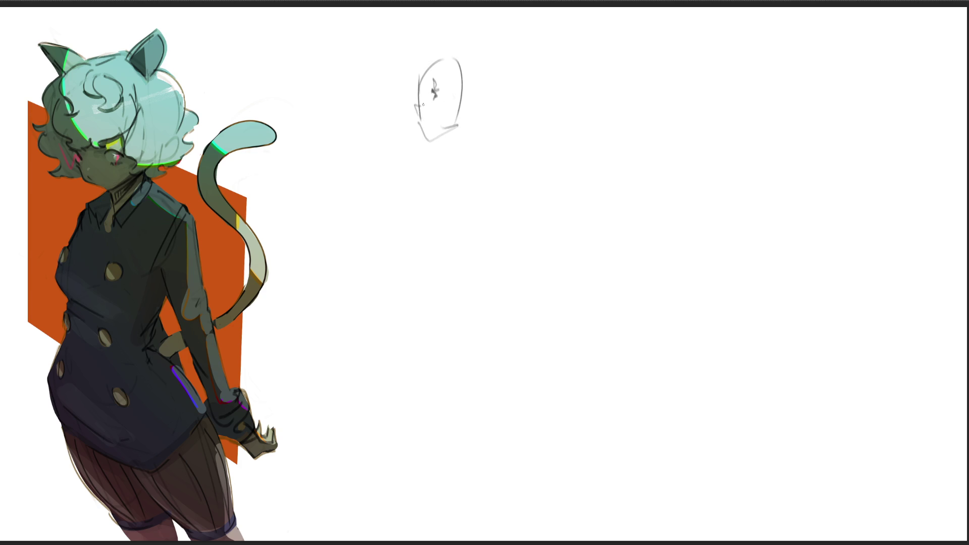
- Refine the oval head's jaw and draw a profile head with hair over it
drag(439, 67, 443, 84)
drag(426, 136, 455, 134)
drag(452, 49, 460, 131)
mouse_move(443, 53)
mouse_down()
mouse_move(406, 49)
mouse_move(406, 100)
mouse_move(437, 38)
mouse_move(479, 19)
mouse_move(443, 35)
mouse_move(485, 29)
mouse_move(496, 90)
mouse_move(511, 111)
mouse_move(457, 136)
mouse_move(462, 157)
mouse_up()
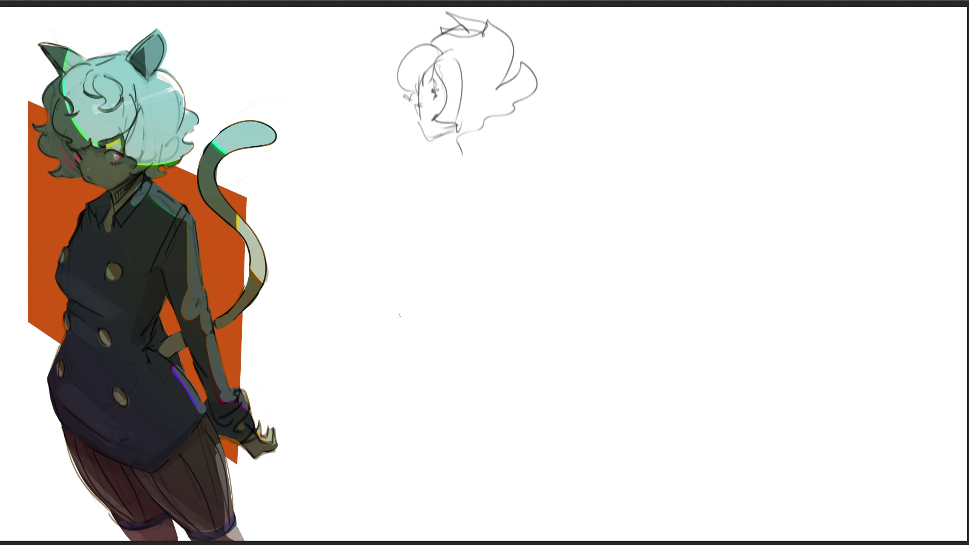
- Sketch a second oval head to the right with chin and cheek lines
mouse_move(607, 109)
mouse_down()
mouse_move(610, 144)
mouse_move(663, 85)
mouse_move(653, 169)
mouse_up()
mouse_move(610, 142)
mouse_down()
mouse_move(640, 169)
mouse_move(671, 121)
mouse_move(649, 128)
mouse_up()
drag(611, 76, 670, 97)
mouse_move(669, 97)
mouse_down()
mouse_move(652, 147)
mouse_move(677, 132)
mouse_move(675, 145)
mouse_up()
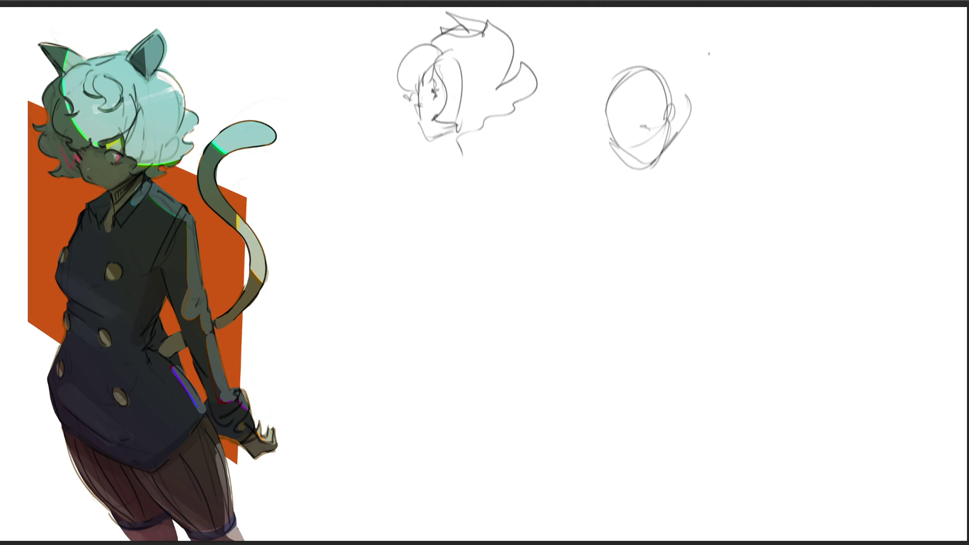
- Add a tall head shape further right and a lower oval head with facial guide marks
mouse_move(751, 58)
mouse_down()
mouse_move(736, 97)
mouse_move(779, 37)
mouse_move(800, 77)
mouse_move(741, 104)
mouse_move(750, 126)
mouse_up()
drag(749, 115, 796, 111)
drag(799, 76, 798, 114)
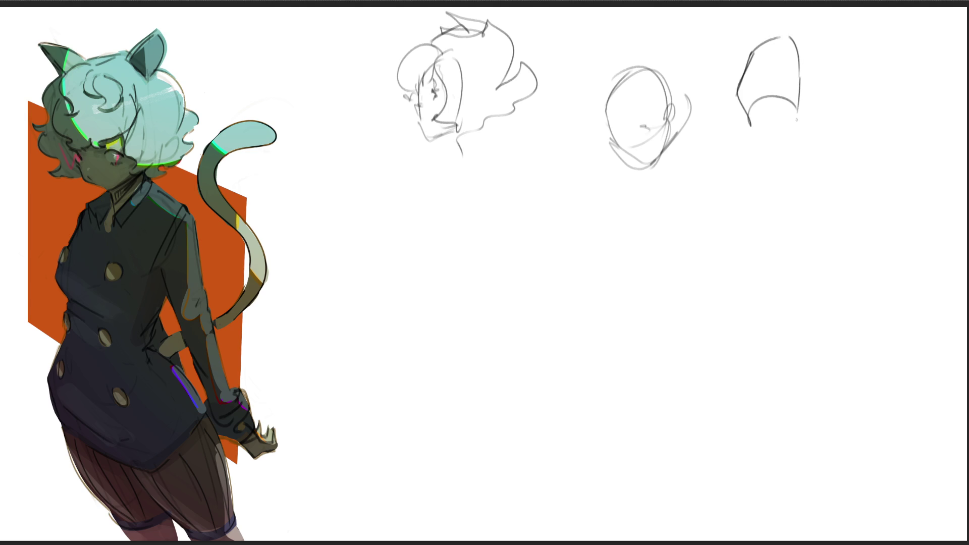
mouse_move(532, 216)
mouse_down()
mouse_move(580, 176)
mouse_move(575, 281)
mouse_up()
mouse_move(545, 237)
mouse_down()
mouse_move(610, 273)
mouse_move(601, 283)
mouse_move(571, 237)
mouse_up()
mouse_move(610, 213)
mouse_down()
mouse_move(563, 250)
mouse_move(613, 219)
mouse_up()
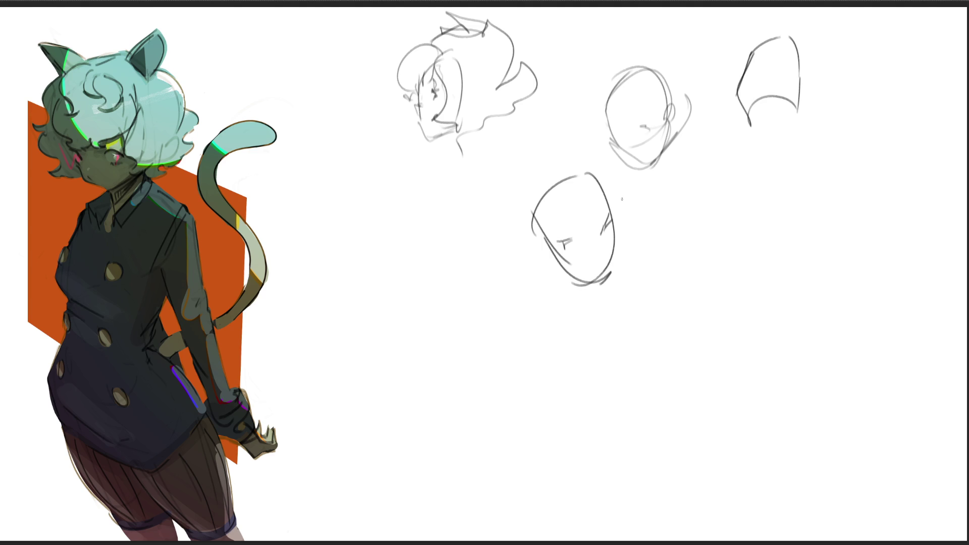
- Add eye marks to the lower oval head and darken its jaw and chin
mouse_move(556, 230)
mouse_down()
mouse_move(576, 230)
mouse_move(598, 213)
mouse_up()
mouse_move(603, 210)
mouse_down()
mouse_move(597, 251)
mouse_move(608, 274)
mouse_up()
drag(552, 262, 596, 275)
- Sketch a round head with jaw line and extended outline beside the lower head
mouse_move(650, 282)
mouse_down()
mouse_move(686, 200)
mouse_move(738, 277)
mouse_up()
mouse_move(655, 264)
mouse_down()
mouse_move(720, 286)
mouse_move(737, 272)
mouse_up()
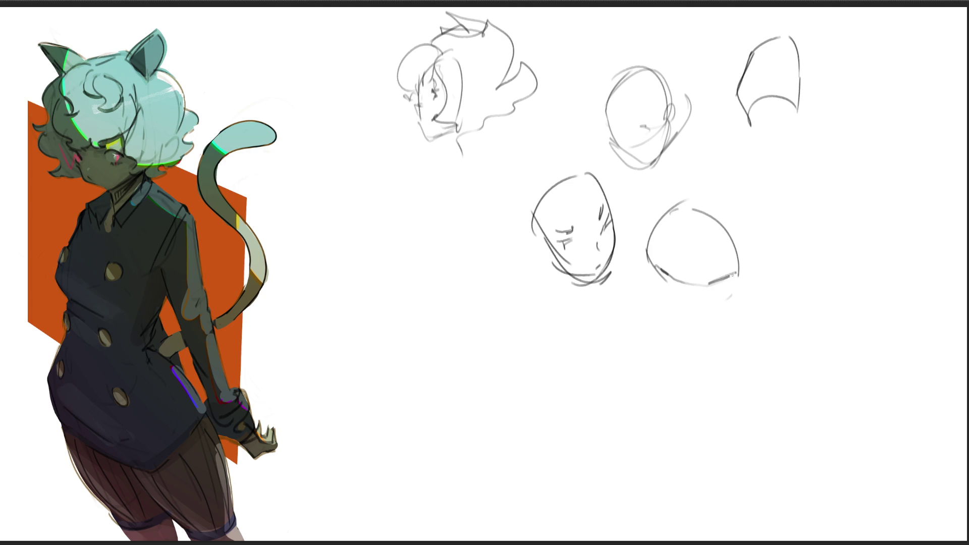
mouse_move(669, 276)
mouse_down()
mouse_move(681, 285)
mouse_move(727, 283)
mouse_move(684, 301)
mouse_move(747, 295)
mouse_move(761, 263)
mouse_move(754, 282)
mouse_up()
drag(751, 244, 746, 297)
drag(660, 205, 702, 224)
drag(653, 210, 716, 306)
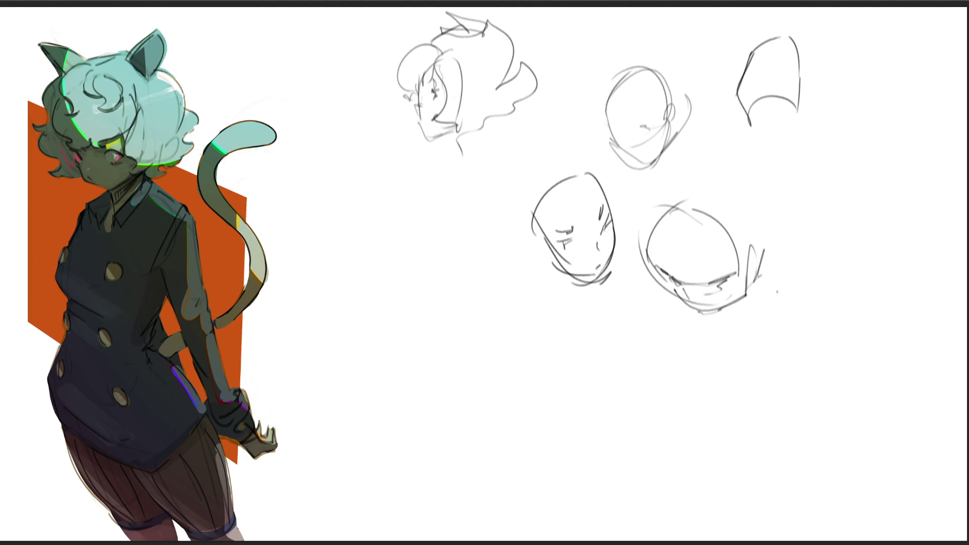
- Draw a tall head at the row's left with jaw, ear and brow, plus diagonal neck lines
mouse_move(360, 201)
mouse_down()
mouse_move(386, 270)
mouse_move(401, 157)
mouse_move(453, 267)
mouse_up()
mouse_move(367, 227)
mouse_down()
mouse_move(398, 295)
mouse_move(450, 280)
mouse_up()
drag(389, 265, 449, 281)
mouse_move(369, 217)
mouse_down()
mouse_move(393, 238)
mouse_move(445, 240)
mouse_up()
drag(362, 203, 428, 225)
drag(428, 259, 406, 278)
drag(497, 242, 480, 261)
drag(499, 191, 470, 268)
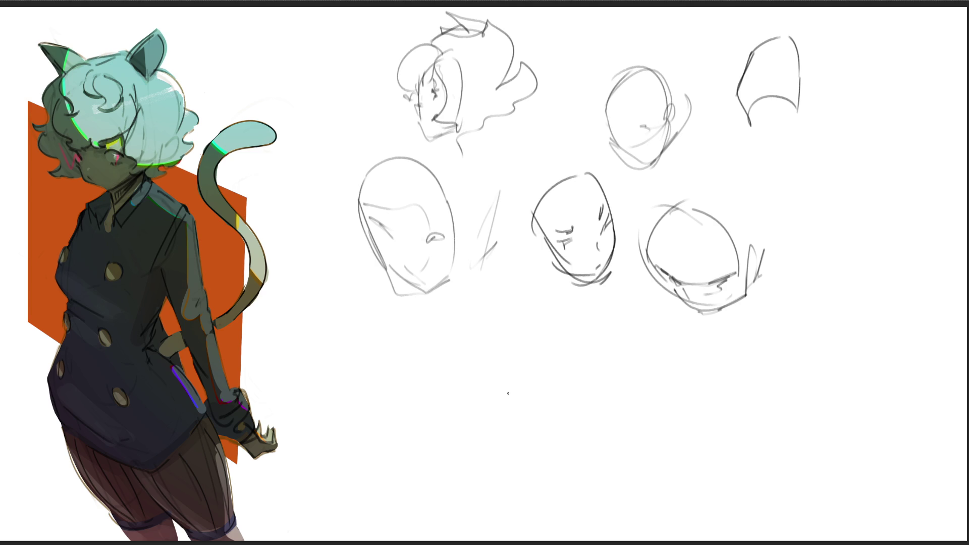
- Sketch a pointed-chin profile head at the row's right with eye, nose, ear and neck
mouse_move(777, 168)
mouse_down()
mouse_move(773, 232)
mouse_move(834, 182)
mouse_move(827, 257)
mouse_move(808, 277)
mouse_up()
drag(830, 236, 811, 273)
mouse_move(812, 183)
mouse_down()
mouse_move(833, 244)
mouse_move(815, 237)
mouse_up()
drag(830, 188, 831, 209)
mouse_move(815, 156)
mouse_down()
mouse_move(830, 188)
mouse_move(806, 141)
mouse_up()
drag(765, 196, 789, 270)
drag(782, 275, 824, 258)
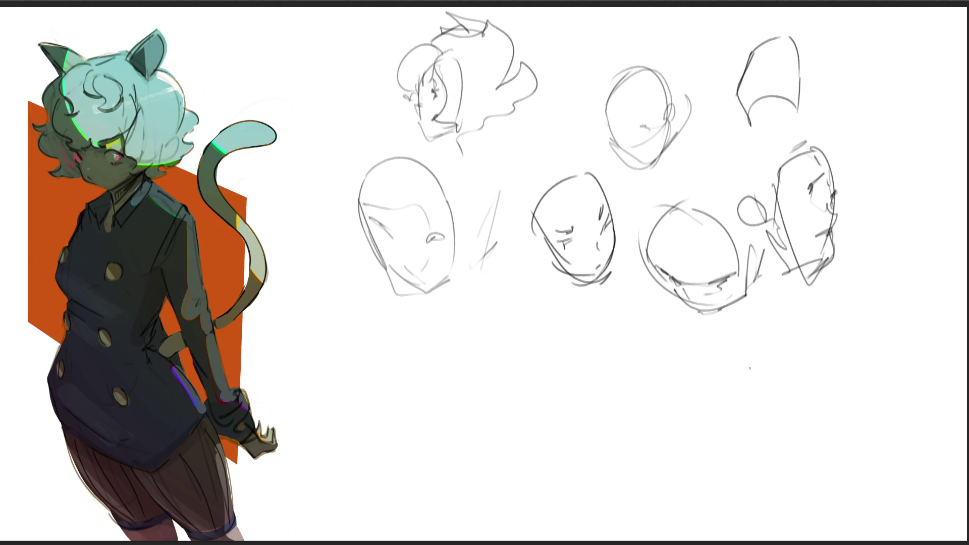
- Sketch a new head below the middle heads with feature marks, jaw line and ear
drag(482, 301, 486, 365)
mouse_move(482, 345)
mouse_down()
mouse_move(523, 287)
mouse_move(567, 367)
mouse_up()
drag(494, 386, 563, 371)
drag(549, 306, 576, 412)
mouse_move(513, 301)
mouse_down()
mouse_move(521, 308)
mouse_move(489, 336)
mouse_move(495, 350)
mouse_up()
drag(507, 312, 557, 345)
mouse_move(486, 362)
mouse_down()
mouse_move(517, 413)
mouse_move(529, 394)
mouse_move(540, 404)
mouse_move(568, 374)
mouse_up()
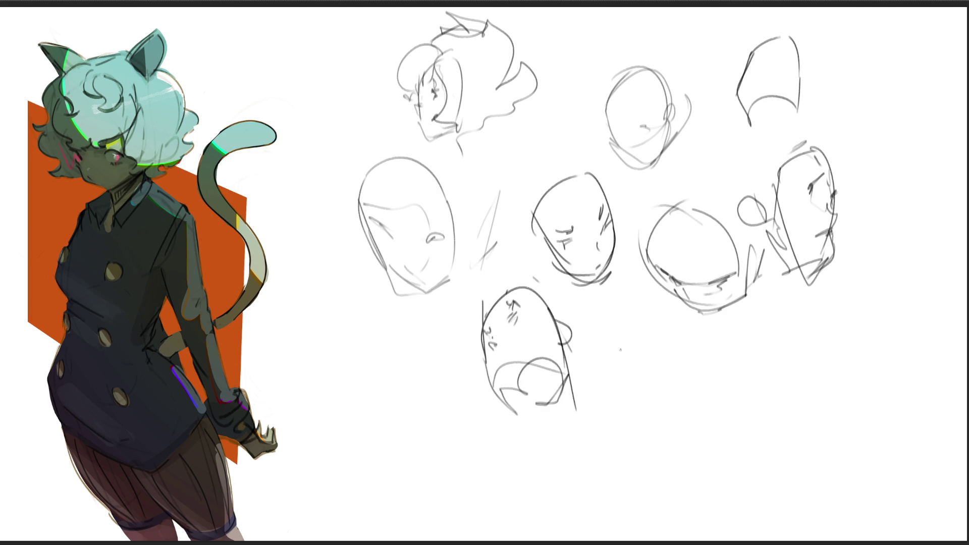
- Draw an egg-shaped head with feature marks at the bottom, then fade all head studies to light grey
drag(622, 346, 701, 436)
mouse_move(623, 353)
mouse_down()
mouse_move(729, 315)
mouse_move(706, 422)
mouse_move(739, 378)
mouse_up()
drag(731, 323, 729, 377)
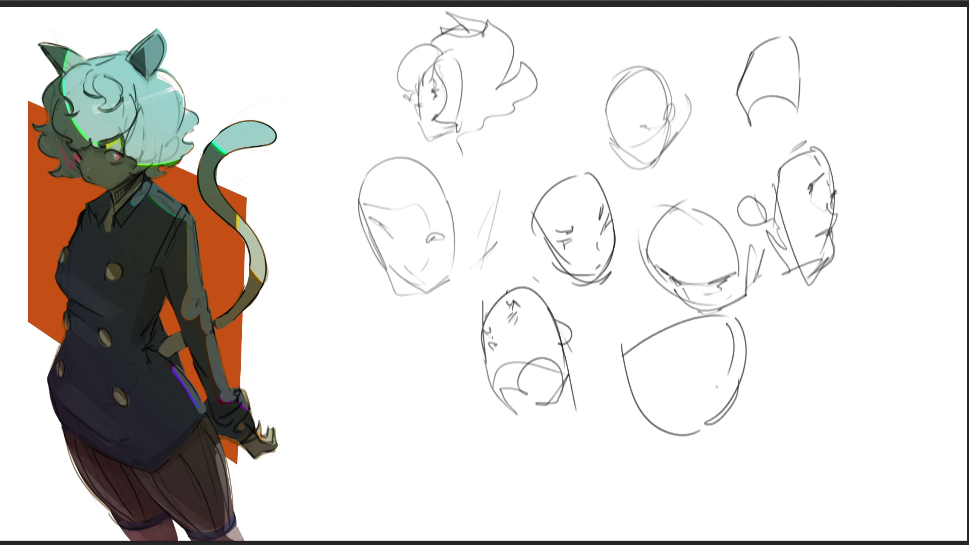
mouse_move(653, 392)
mouse_down()
mouse_move(722, 335)
mouse_move(727, 367)
mouse_move(682, 395)
mouse_up()
mouse_move(717, 368)
mouse_down()
mouse_move(710, 395)
mouse_move(715, 384)
mouse_up()
mouse_move(757, 411)
mouse_down()
mouse_move(589, 238)
mouse_move(738, 164)
mouse_move(692, 238)
mouse_move(379, 350)
mouse_move(617, 156)
mouse_move(518, 415)
mouse_up()
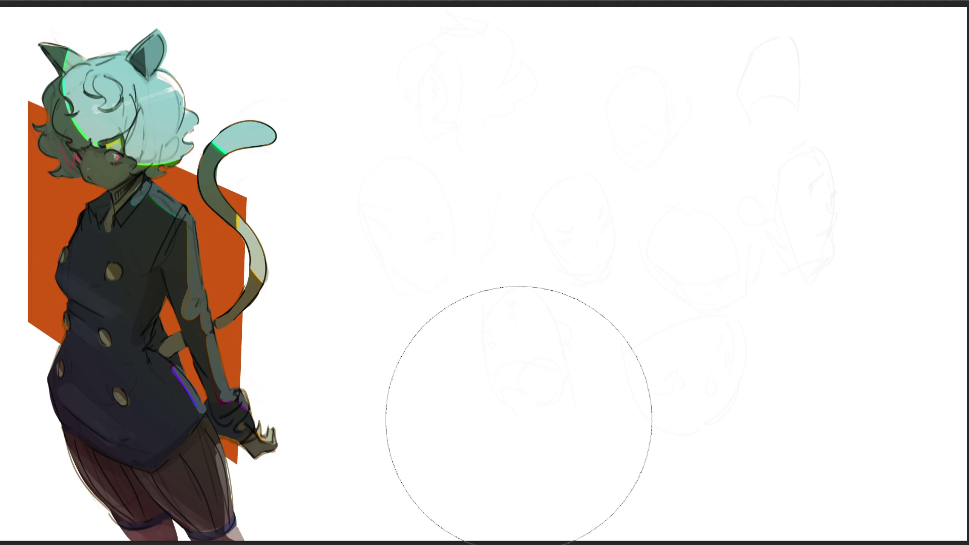
key(e)
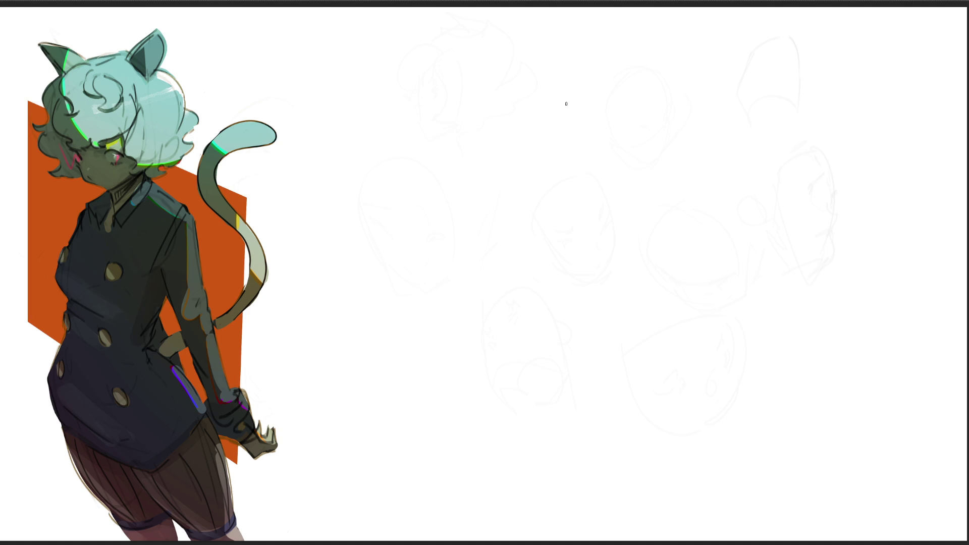
- Draw a new oval head with cross-curve and jaw over the faded studies
mouse_move(543, 77)
mouse_down()
mouse_move(549, 138)
mouse_move(580, 47)
mouse_up()
drag(544, 107, 570, 171)
mouse_move(552, 83)
mouse_down()
mouse_move(608, 179)
mouse_move(597, 177)
mouse_move(645, 145)
mouse_up()
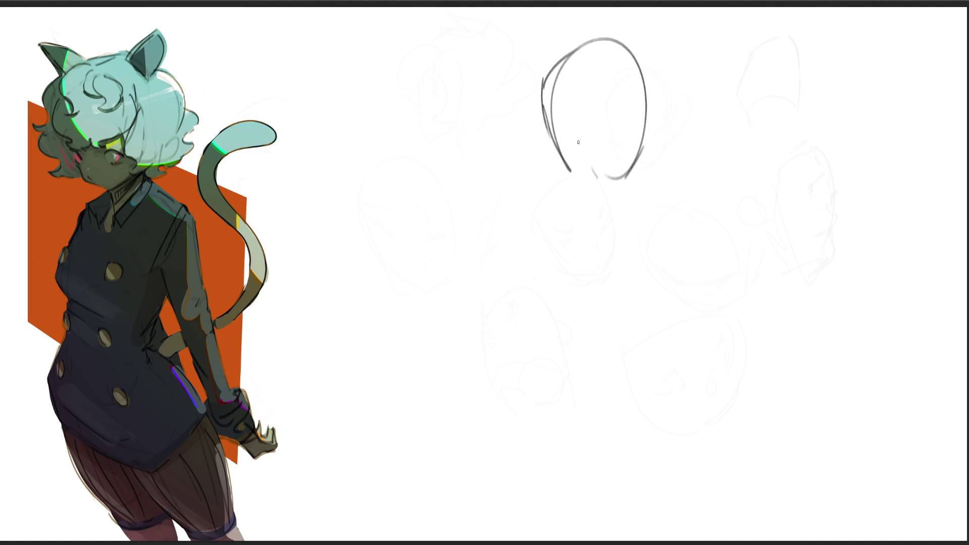
drag(660, 110, 555, 137)
mouse_move(565, 177)
mouse_down()
mouse_move(644, 168)
mouse_move(664, 100)
mouse_move(616, 224)
mouse_move(651, 166)
mouse_up()
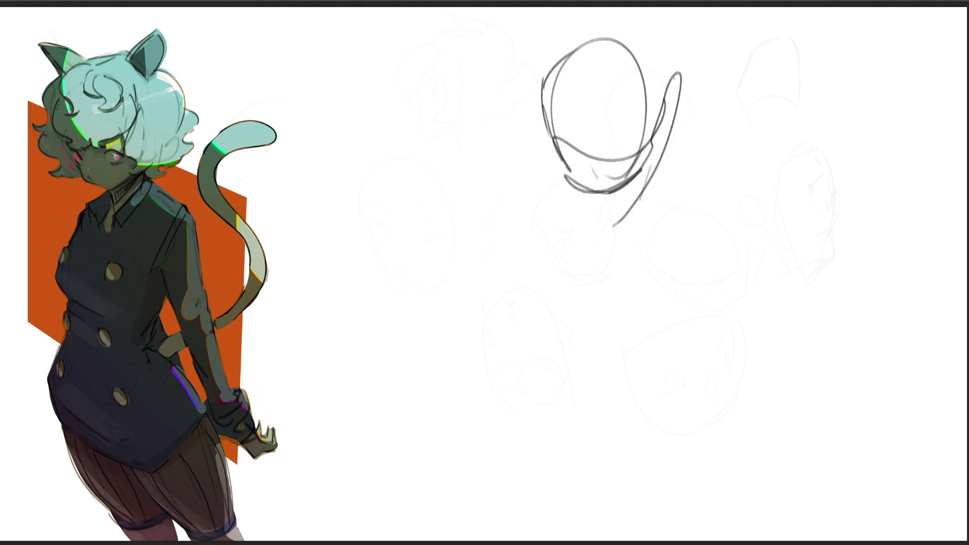
- Sketch the neck, shoulders, long body lines and zigzag clothing folds below the head
mouse_move(648, 266)
mouse_down()
mouse_move(675, 149)
mouse_move(710, 243)
mouse_up()
drag(616, 233, 715, 242)
drag(700, 171, 712, 274)
mouse_move(584, 220)
mouse_down()
mouse_move(656, 299)
mouse_move(656, 315)
mouse_up()
drag(601, 262, 654, 308)
drag(655, 305, 678, 375)
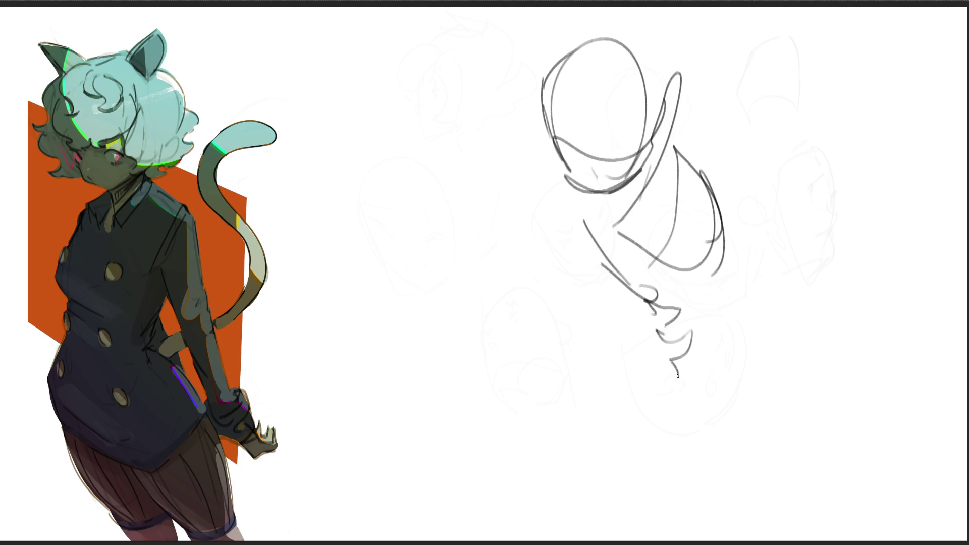
mouse_move(600, 270)
mouse_down()
mouse_move(652, 360)
mouse_move(692, 327)
mouse_up()
drag(692, 292, 699, 323)
- Draw the torso's left contour and hatch diagonal lines across it
drag(554, 169, 599, 267)
mouse_move(577, 210)
mouse_down()
mouse_move(619, 258)
mouse_move(670, 270)
mouse_up()
drag(700, 156, 718, 183)
mouse_move(626, 210)
mouse_down()
mouse_move(695, 141)
mouse_move(694, 149)
mouse_up()
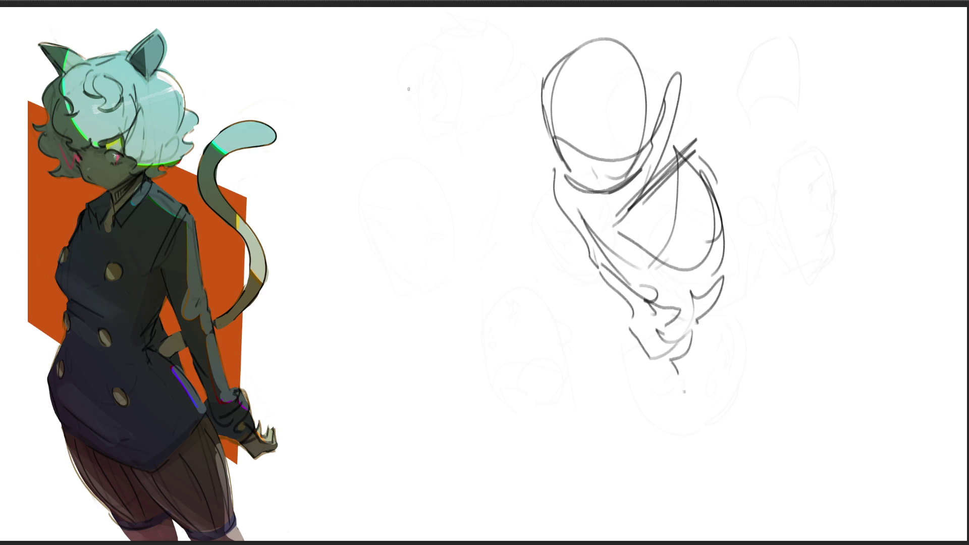
- Sketch a loose figure at upper left with head curves, sweeping diagonals and body curves
drag(419, 50, 383, 93)
mouse_move(394, 61)
mouse_down()
mouse_move(429, 89)
mouse_move(400, 101)
mouse_move(445, 76)
mouse_move(432, 159)
mouse_move(475, 89)
mouse_move(437, 127)
mouse_up()
drag(317, 41, 385, 150)
drag(404, 111, 422, 146)
drag(423, 191, 363, 44)
mouse_move(448, 24)
mouse_down()
mouse_move(469, 31)
mouse_move(439, 136)
mouse_move(410, 189)
mouse_move(437, 171)
mouse_move(420, 221)
mouse_move(382, 188)
mouse_move(338, 231)
mouse_up()
drag(353, 197, 367, 187)
mouse_move(340, 206)
mouse_down()
mouse_move(325, 284)
mouse_move(440, 168)
mouse_move(444, 115)
mouse_move(409, 303)
mouse_move(436, 280)
mouse_move(425, 398)
mouse_move(345, 356)
mouse_move(465, 413)
mouse_up()
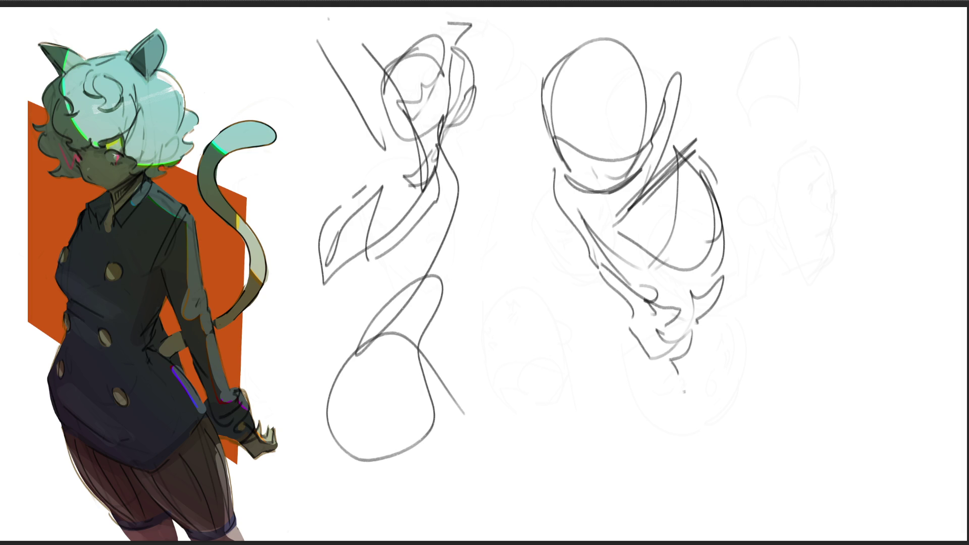
- Draw a head shape and tall narrow loop for a third figure at top right
mouse_move(803, 29)
mouse_down()
mouse_move(774, 66)
mouse_move(851, 83)
mouse_move(794, 99)
mouse_move(801, 33)
mouse_move(773, 66)
mouse_up()
drag(757, 17, 747, 76)
mouse_move(752, 42)
mouse_down()
mouse_move(783, 74)
mouse_move(766, 140)
mouse_up()
mouse_move(748, 14)
mouse_down()
mouse_move(747, 143)
mouse_move(782, 13)
mouse_move(793, 75)
mouse_move(782, 131)
mouse_up()
- Add a pointed wing-like shape and long looping lower body down to the canvas bottom
mouse_move(759, 153)
mouse_down()
mouse_move(728, 23)
mouse_move(819, 179)
mouse_move(793, 110)
mouse_move(883, 153)
mouse_move(867, 84)
mouse_move(753, 189)
mouse_move(795, 254)
mouse_up()
mouse_move(760, 290)
mouse_down()
mouse_move(878, 155)
mouse_move(958, 221)
mouse_move(894, 287)
mouse_move(903, 255)
mouse_move(905, 276)
mouse_move(789, 231)
mouse_move(837, 326)
mouse_move(889, 345)
mouse_move(946, 346)
mouse_up()
mouse_move(787, 261)
mouse_down()
mouse_move(829, 327)
mouse_move(873, 539)
mouse_move(936, 360)
mouse_up()
drag(936, 361, 935, 514)
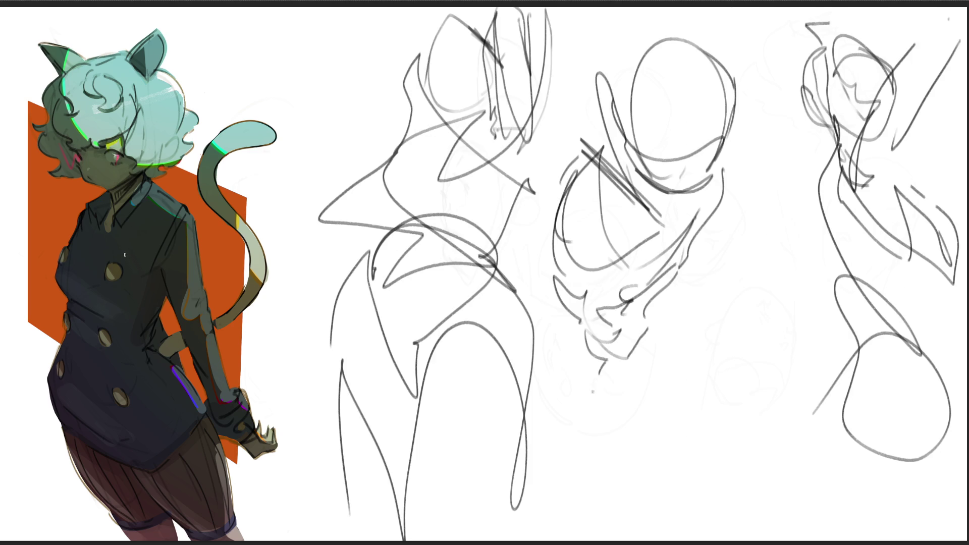
- Shift the figure sketches about 60 px to the left and confirm the move
key(ctrl+t)
drag(623, 249, 578, 249)
key(Return)
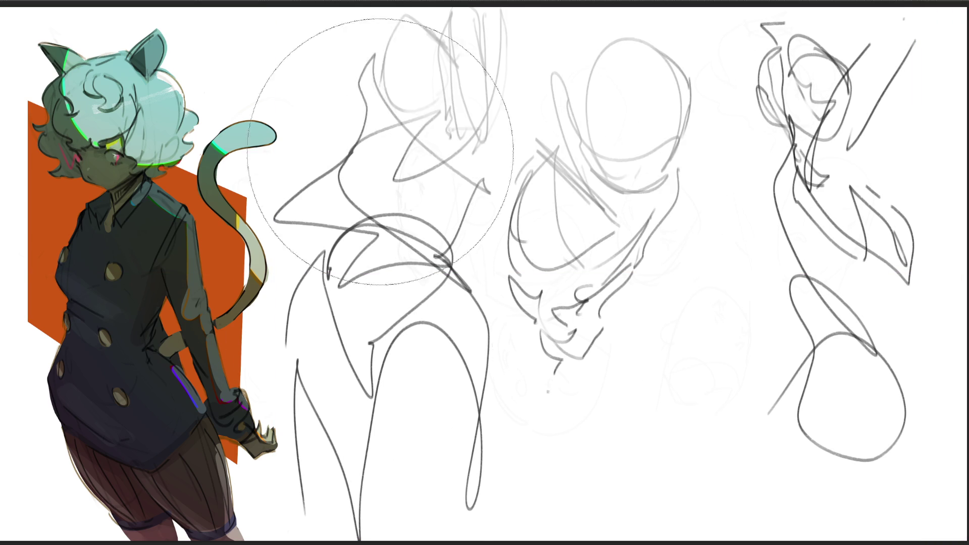
- With a smaller brush add a dark mark on the right figure's face, undoing a stray stroke
key(b)
mouse_move(802, 73)
mouse_down()
mouse_move(825, 91)
mouse_move(812, 102)
mouse_move(827, 91)
mouse_move(781, 125)
mouse_move(810, 150)
mouse_move(793, 154)
mouse_up()
key(ctrl+z)
key(ctrl+z)
key(ctrl+z)
- Redraw the right figure's jaw, face outline and hair in darker lines
drag(793, 152, 811, 165)
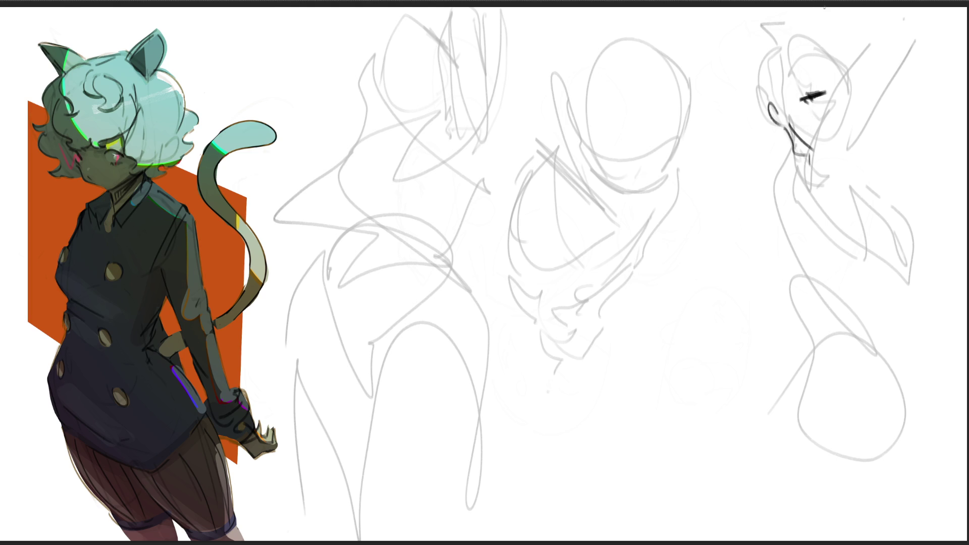
mouse_move(781, 112)
mouse_down()
mouse_move(803, 62)
mouse_move(849, 64)
mouse_up()
drag(796, 130, 812, 164)
drag(790, 70, 775, 124)
mouse_move(771, 37)
mouse_down()
mouse_move(733, 72)
mouse_move(782, 144)
mouse_up()
drag(768, 44, 778, 133)
drag(806, 9, 823, 53)
- Add hair along the head's top and darken the brow, face side and jaw
drag(792, 9, 751, 59)
drag(848, 21, 840, 52)
drag(853, 39, 854, 150)
drag(851, 88, 855, 122)
drag(850, 89, 851, 101)
drag(816, 70, 796, 86)
drag(845, 58, 846, 137)
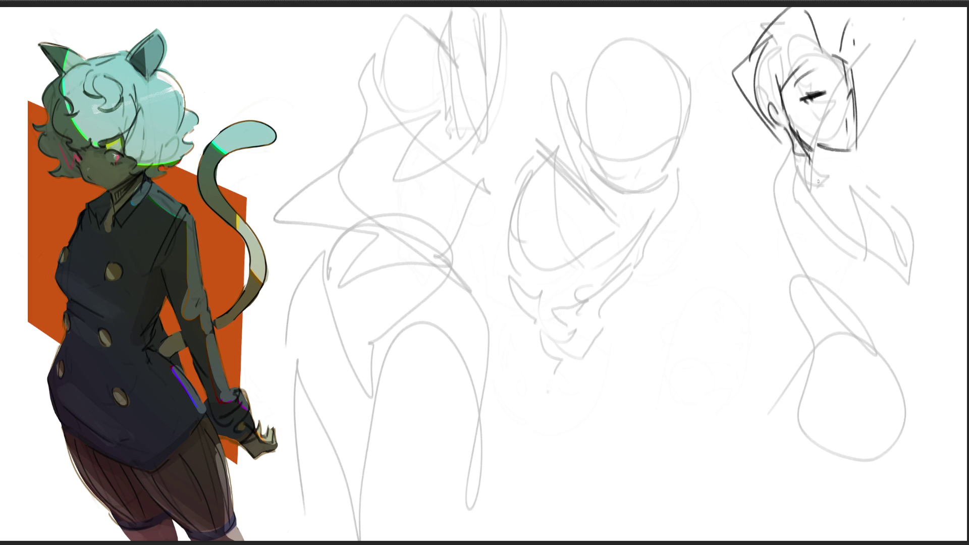
- Ink the right figure's neck, collar, torso, arm, hip and long leg lines
drag(803, 163, 825, 203)
mouse_move(840, 157)
mouse_down()
mouse_move(809, 182)
mouse_move(836, 190)
mouse_up()
drag(793, 156, 818, 257)
drag(839, 195, 849, 295)
drag(850, 160, 925, 278)
drag(853, 242, 929, 294)
mouse_move(898, 257)
mouse_down()
mouse_move(856, 352)
mouse_move(802, 379)
mouse_move(899, 427)
mouse_up()
drag(909, 321, 864, 535)
mouse_move(836, 334)
mouse_down()
mouse_move(799, 383)
mouse_move(816, 492)
mouse_move(735, 460)
mouse_up()
drag(874, 339, 900, 512)
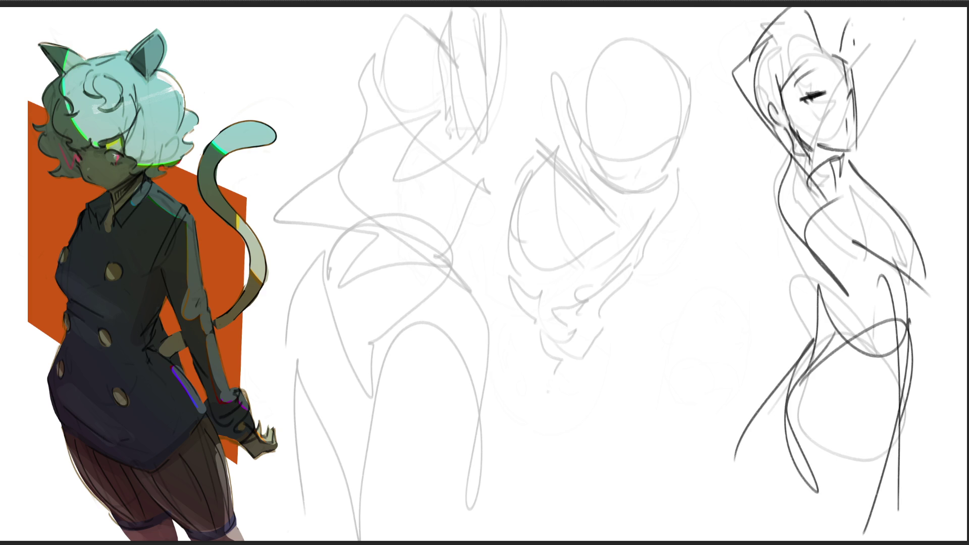
- Draw a glasses line on the middle head and round lenses on the right figure's face
mouse_move(569, 112)
mouse_down()
mouse_move(620, 163)
mouse_move(704, 123)
mouse_move(711, 133)
mouse_up()
drag(635, 176, 678, 146)
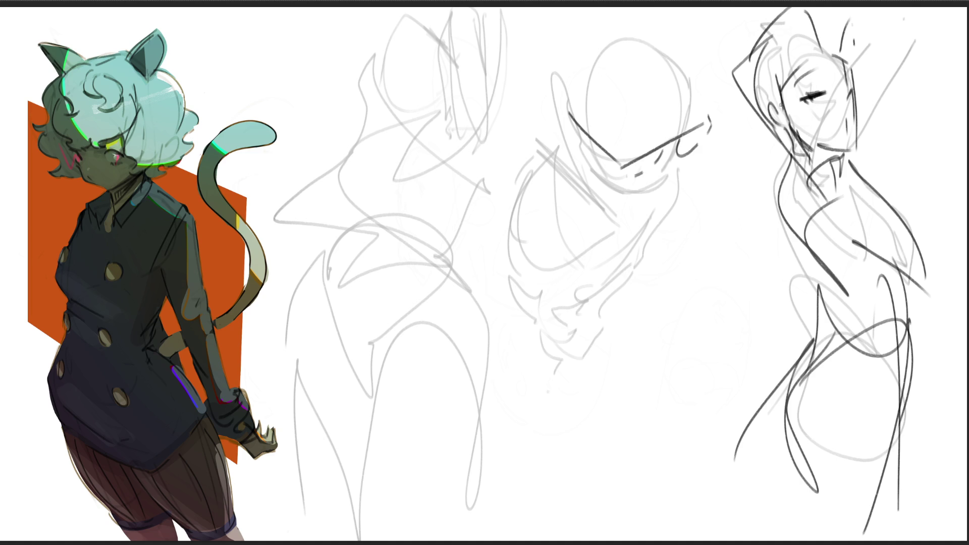
drag(811, 78, 779, 107)
mouse_move(856, 74)
mouse_down()
mouse_move(847, 103)
mouse_move(859, 73)
mouse_move(841, 90)
mouse_move(868, 93)
mouse_up()
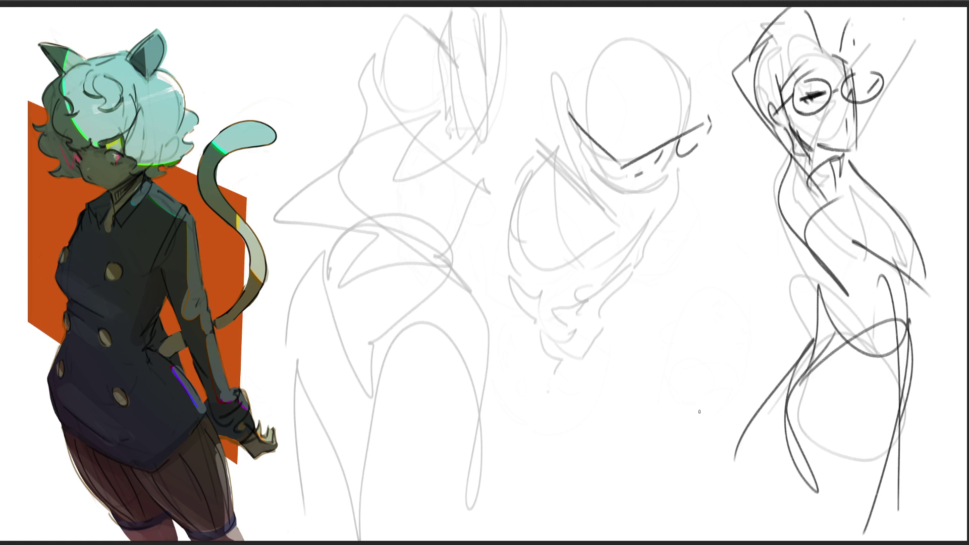
- Draw glasses lenses on the left sketch's head
mouse_move(380, 26)
mouse_down()
mouse_move(401, 21)
mouse_move(444, 42)
mouse_move(448, 57)
mouse_up()
drag(350, 63, 356, 72)
drag(365, 35, 386, 61)
drag(408, 29, 394, 33)
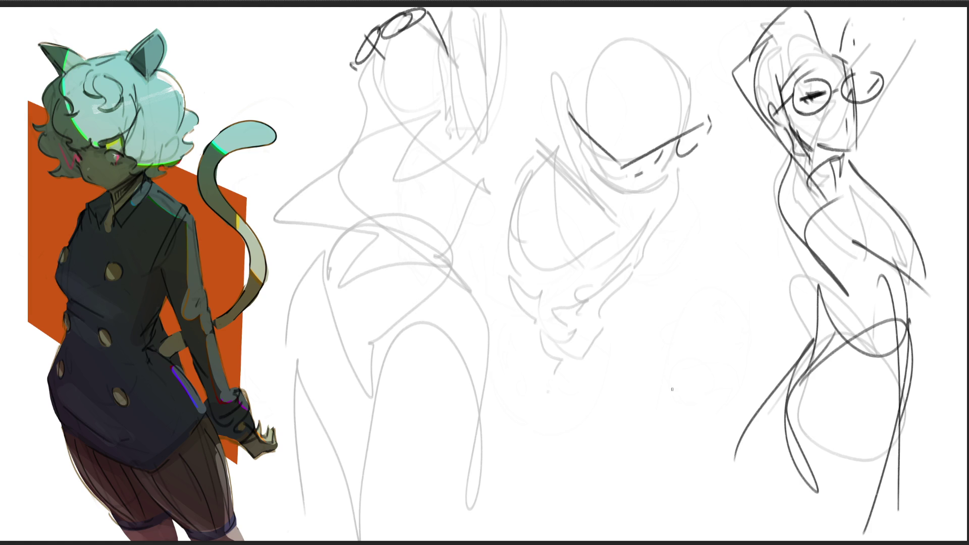
- Detail the glasses arms, add the middle head's nose and the right glasses' bridge
drag(636, 147, 651, 144)
drag(689, 119, 681, 129)
drag(453, 60, 451, 72)
mouse_move(582, 138)
mouse_down()
mouse_move(557, 118)
mouse_move(585, 141)
mouse_up()
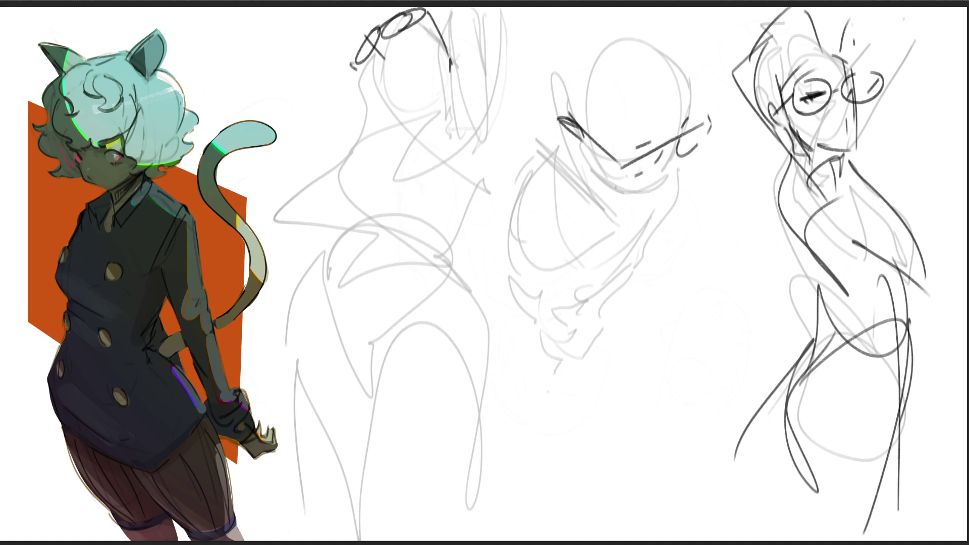
mouse_move(678, 152)
mouse_down()
mouse_move(682, 172)
mouse_move(664, 176)
mouse_move(643, 150)
mouse_move(660, 189)
mouse_move(687, 168)
mouse_move(683, 177)
mouse_up()
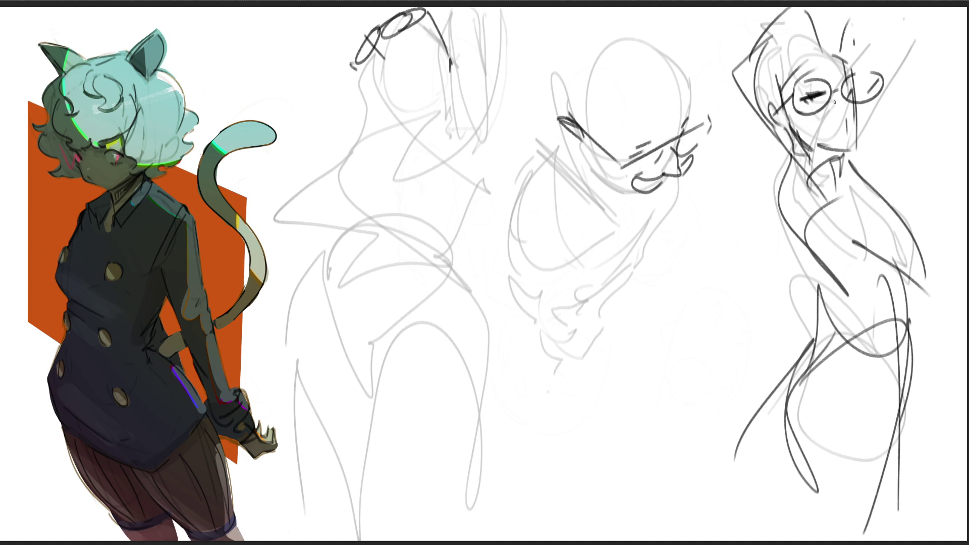
mouse_move(834, 95)
mouse_down()
mouse_move(844, 91)
mouse_move(850, 107)
mouse_move(809, 115)
mouse_move(847, 130)
mouse_move(880, 113)
mouse_move(852, 132)
mouse_up()
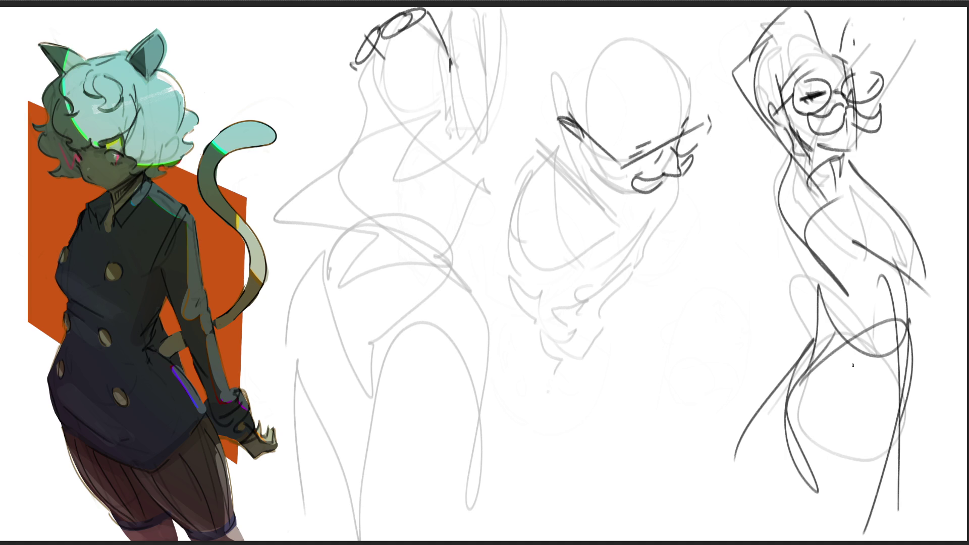
- Redraw the left sketch's glasses, cheek and jawline, and add the middle glasses' temple line
mouse_move(384, 55)
mouse_down()
mouse_move(419, 50)
mouse_move(374, 51)
mouse_move(355, 69)
mouse_up()
mouse_move(355, 70)
mouse_down()
mouse_move(389, 45)
mouse_move(355, 81)
mouse_move(382, 44)
mouse_move(381, 54)
mouse_move(405, 32)
mouse_up()
drag(387, 65, 417, 42)
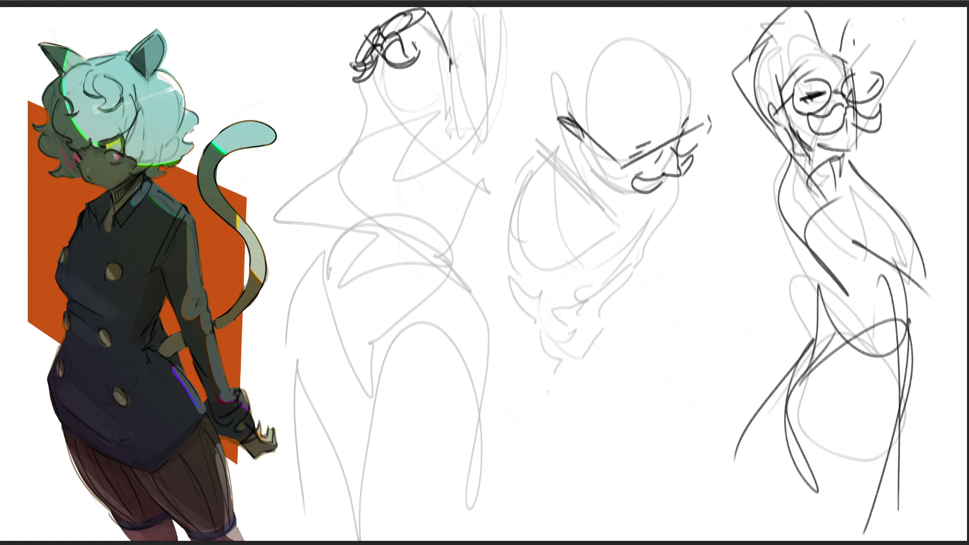
mouse_move(368, 76)
mouse_down()
mouse_move(404, 115)
mouse_move(429, 102)
mouse_up()
drag(429, 14, 442, 59)
drag(442, 81, 440, 102)
drag(438, 18, 448, 41)
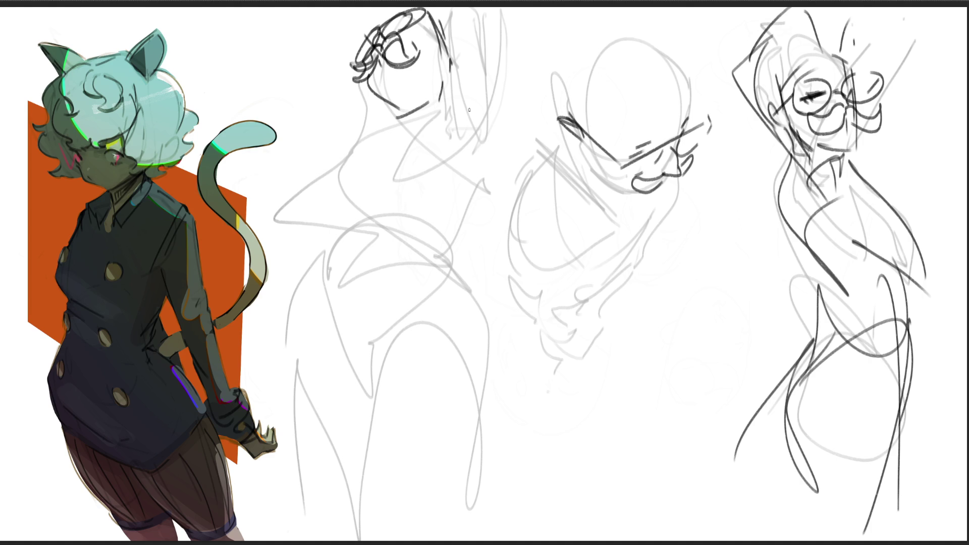
mouse_move(575, 122)
mouse_down()
mouse_move(594, 150)
mouse_move(671, 84)
mouse_move(690, 109)
mouse_up()
- Darken the middle head's cheek, jaw and left-side contour with pencil strokes
drag(579, 141, 627, 191)
drag(573, 133, 599, 184)
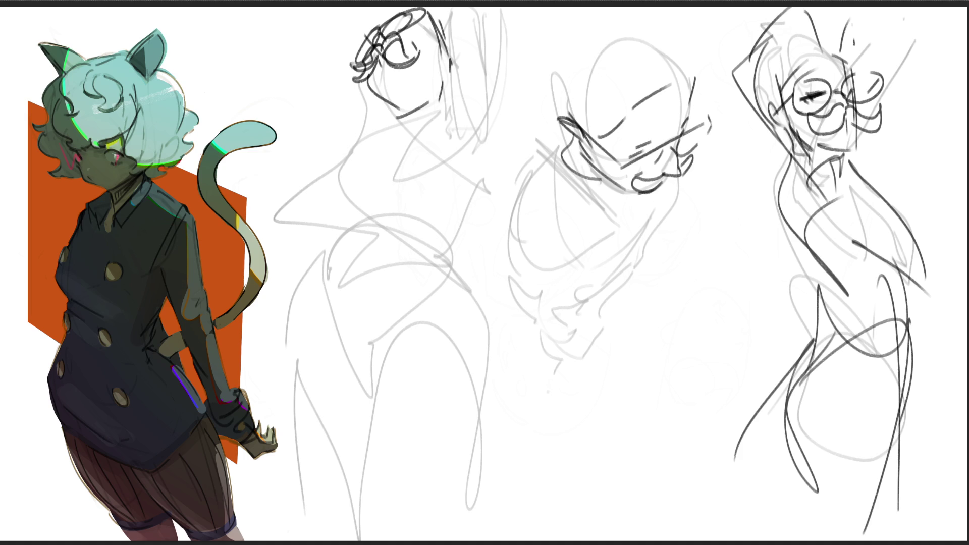
drag(567, 140, 533, 260)
drag(606, 210, 660, 185)
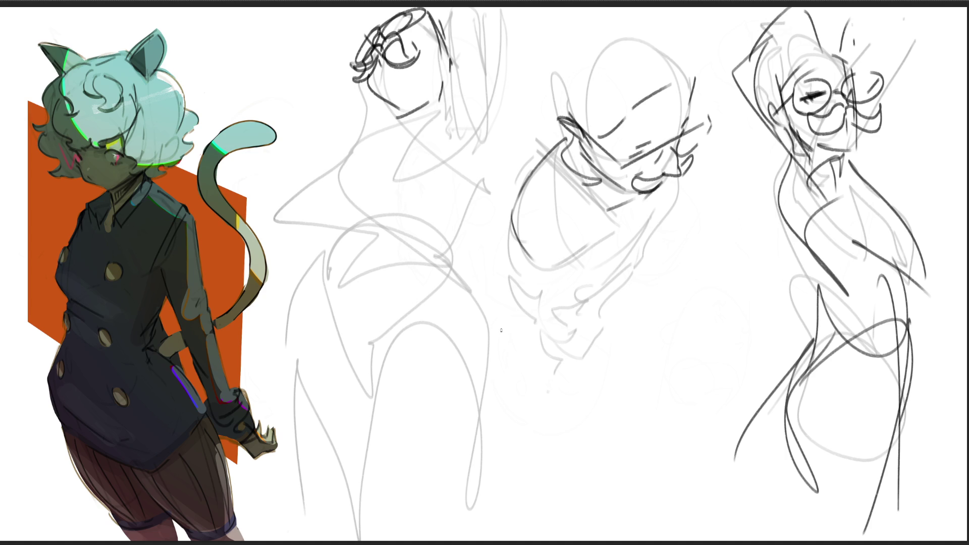
- Sketch the middle figure's chin, neck, shoulder and back with sweeping strokes
mouse_move(531, 172)
mouse_down()
mouse_move(582, 232)
mouse_move(571, 152)
mouse_move(610, 231)
mouse_move(590, 265)
mouse_up()
drag(668, 173, 612, 254)
drag(675, 192, 608, 293)
drag(608, 236, 576, 284)
mouse_move(672, 190)
mouse_down()
mouse_move(661, 219)
mouse_move(580, 305)
mouse_up()
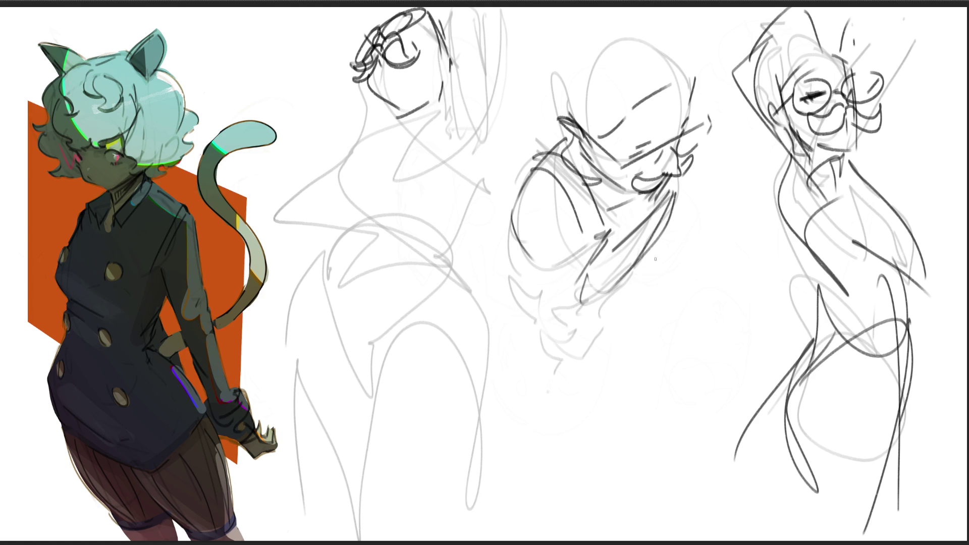
mouse_move(665, 239)
mouse_down()
mouse_move(575, 318)
mouse_move(518, 277)
mouse_move(589, 319)
mouse_move(604, 314)
mouse_up()
- Add lower jaw detail and arcs along the middle figure's shoulders
mouse_move(525, 296)
mouse_down()
mouse_move(598, 317)
mouse_move(542, 354)
mouse_move(577, 373)
mouse_up()
drag(619, 315, 572, 365)
drag(642, 284, 596, 343)
drag(515, 208, 589, 241)
mouse_move(513, 232)
mouse_down()
mouse_move(580, 257)
mouse_move(562, 311)
mouse_up()
drag(687, 168, 662, 261)
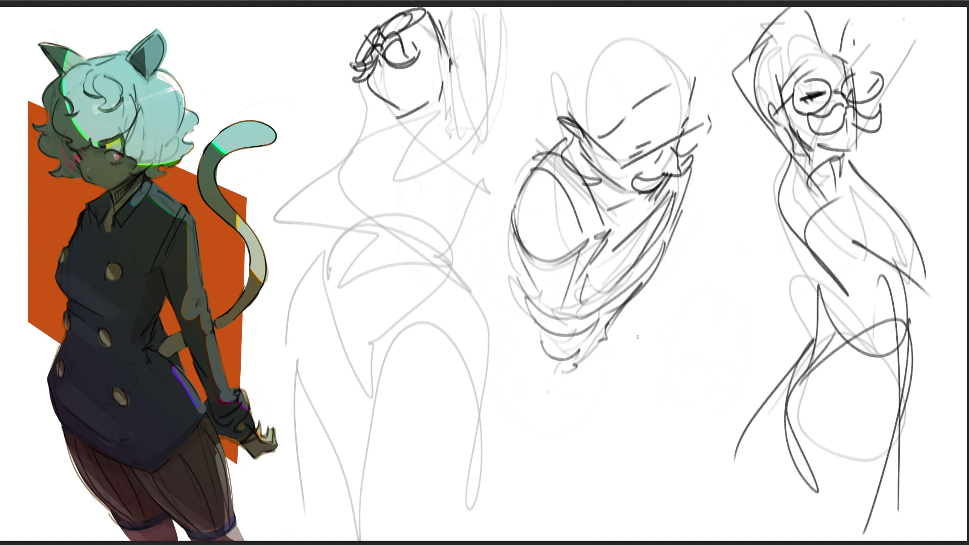
- Draw the left sketch's chin, collar and right-side head contour
drag(384, 108, 383, 122)
mouse_move(394, 97)
mouse_down()
mouse_move(421, 90)
mouse_move(436, 112)
mouse_up()
drag(384, 124, 438, 102)
drag(442, 93, 432, 119)
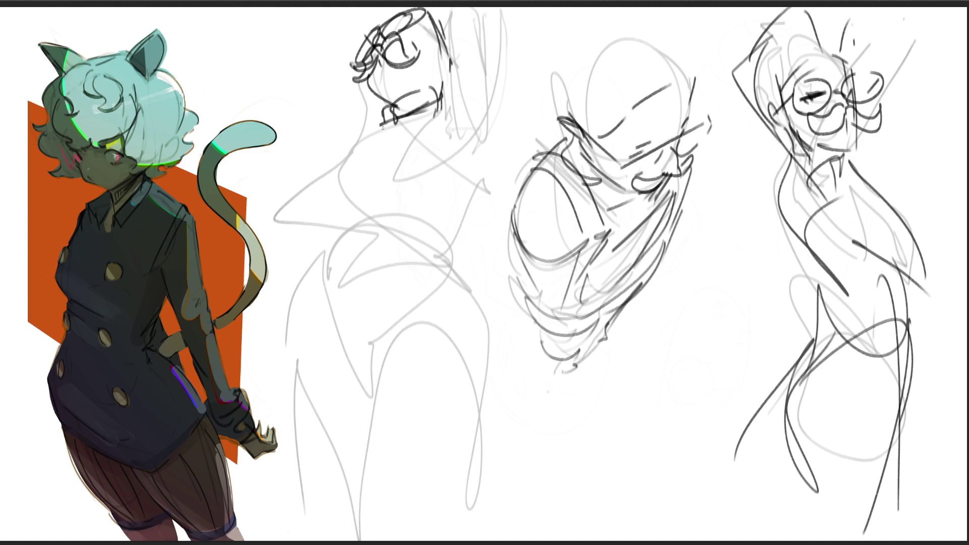
drag(446, 9, 450, 97)
mouse_move(508, 10)
mouse_down()
mouse_move(498, 126)
mouse_move(466, 179)
mouse_up()
mouse_move(446, 69)
mouse_down()
mouse_move(494, 176)
mouse_move(458, 210)
mouse_up()
- Draw the left sketch's collar, body lines and arm from the collar
mouse_move(437, 101)
mouse_down()
mouse_move(346, 143)
mouse_move(339, 212)
mouse_up()
drag(437, 107, 344, 202)
mouse_move(345, 202)
mouse_down()
mouse_move(418, 194)
mouse_move(448, 234)
mouse_up()
drag(348, 151, 307, 286)
drag(350, 205, 314, 252)
- Draw the left sketch's waist, hips and lower hip lines
drag(469, 210, 448, 270)
drag(370, 259, 449, 270)
mouse_move(317, 245)
mouse_down()
mouse_move(353, 234)
mouse_move(266, 364)
mouse_up()
mouse_move(296, 302)
mouse_down()
mouse_move(447, 264)
mouse_move(491, 389)
mouse_move(282, 418)
mouse_move(416, 431)
mouse_up()
drag(433, 421, 478, 456)
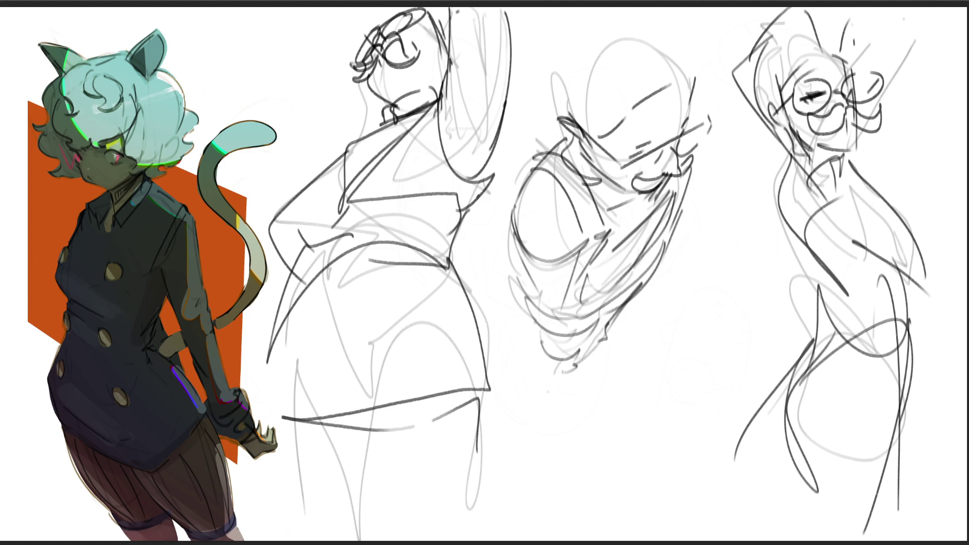
- Draw a hood with brim, ear and face dashes over the middle head
drag(557, 123, 712, 76)
mouse_move(549, 72)
mouse_down()
mouse_move(599, 131)
mouse_move(702, 79)
mouse_move(663, 112)
mouse_move(590, 9)
mouse_up()
drag(656, 7, 709, 83)
mouse_move(636, 60)
mouse_down()
mouse_move(566, 134)
mouse_move(589, 163)
mouse_up()
mouse_move(669, 86)
mouse_down()
mouse_move(586, 142)
mouse_move(657, 132)
mouse_up()
mouse_move(635, 149)
mouse_down()
mouse_move(689, 108)
mouse_move(682, 126)
mouse_up()
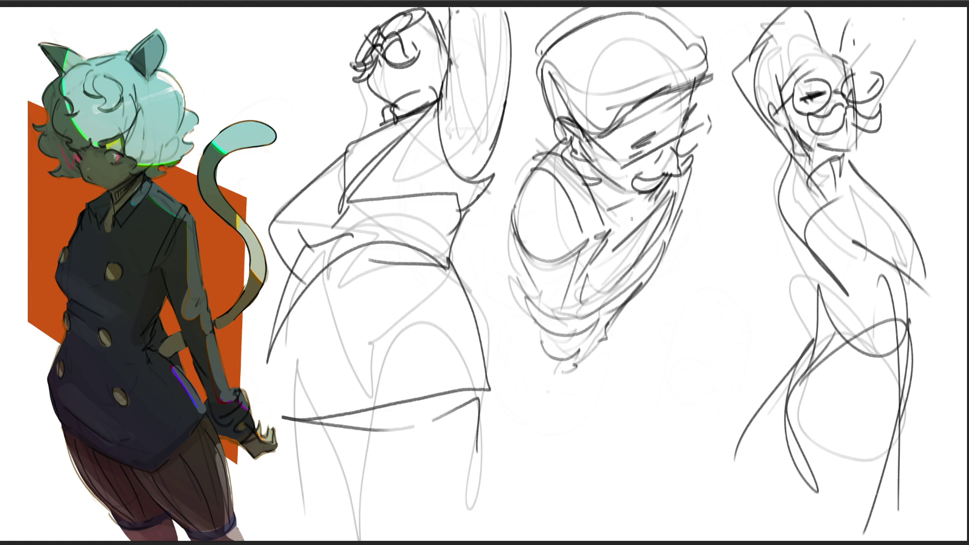
- Hatch the middle torso with diagonal strokes and curve its bottom edge
drag(679, 195, 597, 265)
mouse_move(680, 202)
mouse_down()
mouse_move(665, 239)
mouse_move(597, 308)
mouse_up()
drag(654, 262, 601, 311)
mouse_move(530, 314)
mouse_down()
mouse_move(581, 359)
mouse_move(556, 376)
mouse_up()
mouse_move(617, 317)
mouse_down()
mouse_move(552, 378)
mouse_move(604, 342)
mouse_move(605, 354)
mouse_move(576, 376)
mouse_up()
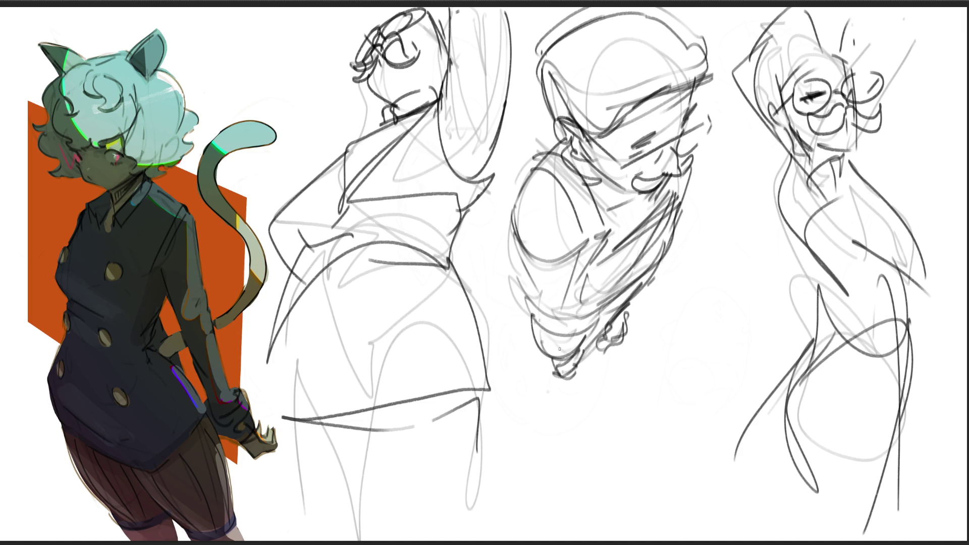
- Reinforce the left and right sides of the middle sketch's torso
drag(522, 184, 518, 235)
mouse_move(514, 233)
mouse_down()
mouse_move(565, 262)
mouse_move(527, 307)
mouse_move(564, 263)
mouse_up()
mouse_move(556, 251)
mouse_down()
mouse_move(569, 302)
mouse_move(579, 277)
mouse_move(574, 313)
mouse_up()
drag(699, 164, 673, 221)
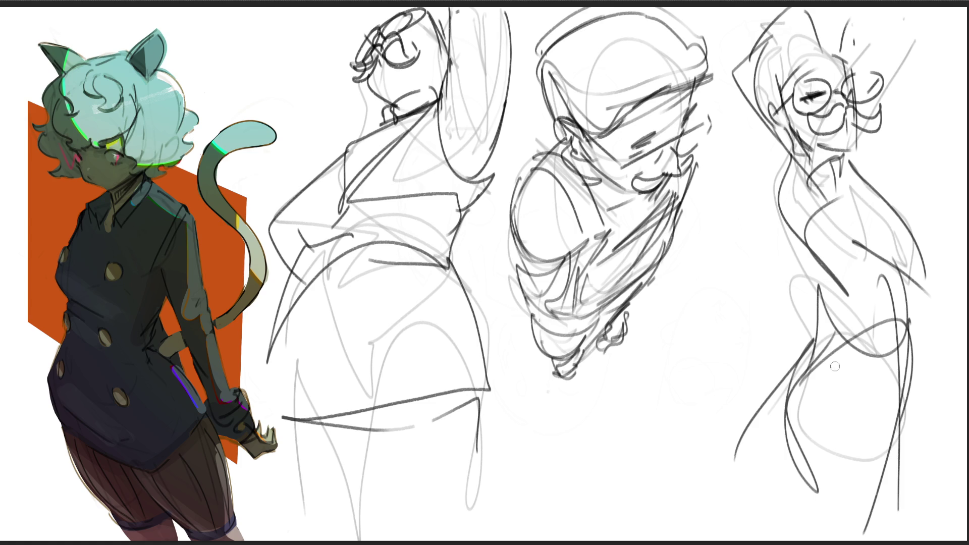
- Erase the right figure's leg stroke and the lower part of its long leg line
mouse_move(791, 393)
mouse_down()
mouse_move(822, 508)
mouse_move(806, 465)
mouse_move(828, 390)
mouse_move(850, 366)
mouse_move(844, 466)
mouse_up()
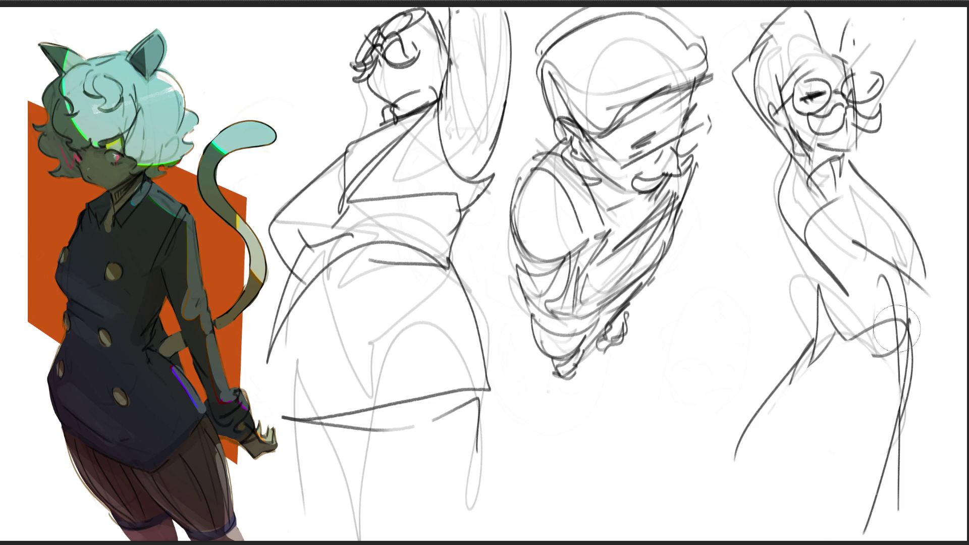
drag(948, 346, 899, 499)
drag(898, 424, 940, 354)
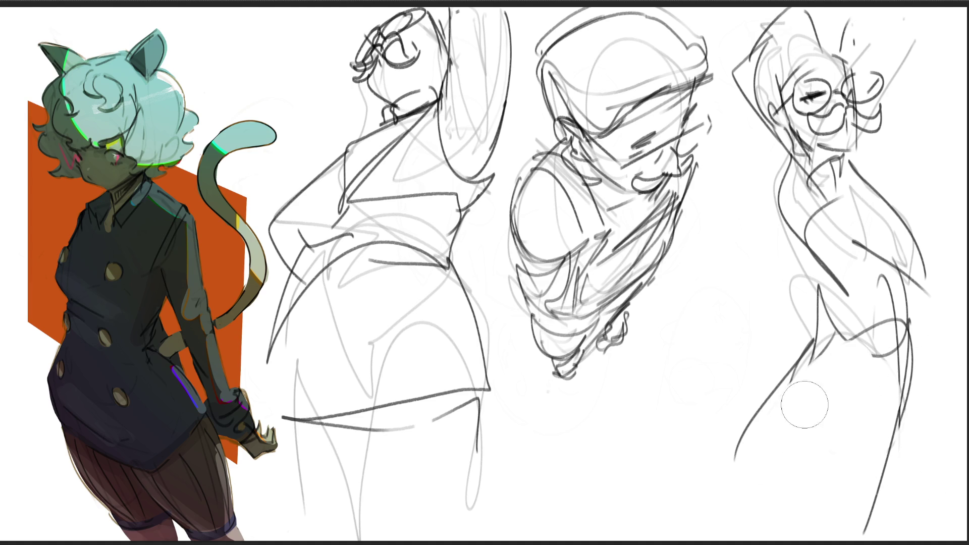
- Paint a dark stroke on the right figure's hip, undoing and retrying it
mouse_move(833, 367)
mouse_down()
mouse_move(761, 465)
mouse_move(766, 459)
mouse_up()
key(ctrl+z)
key(ctrl+z)
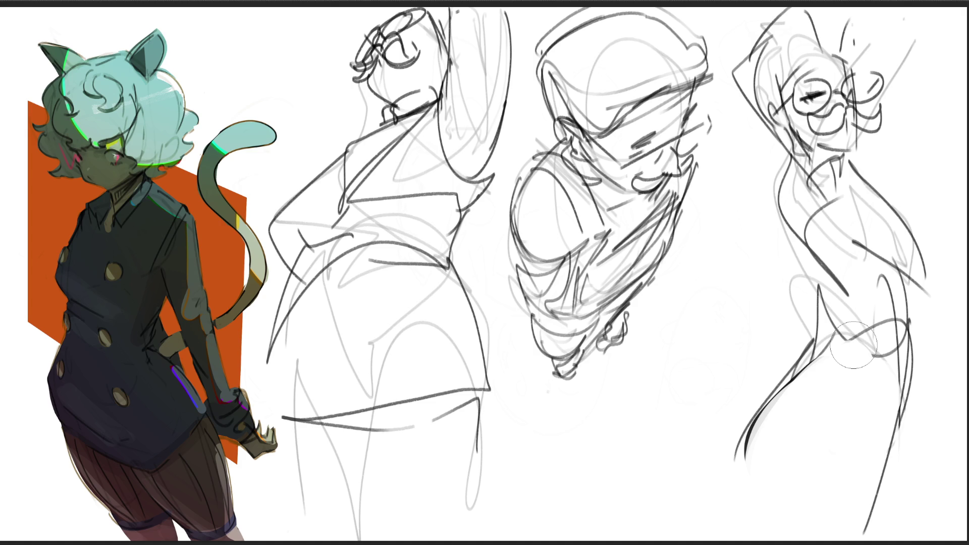
drag(791, 269, 811, 328)
key(ctrl+z)
key(ctrl+z)
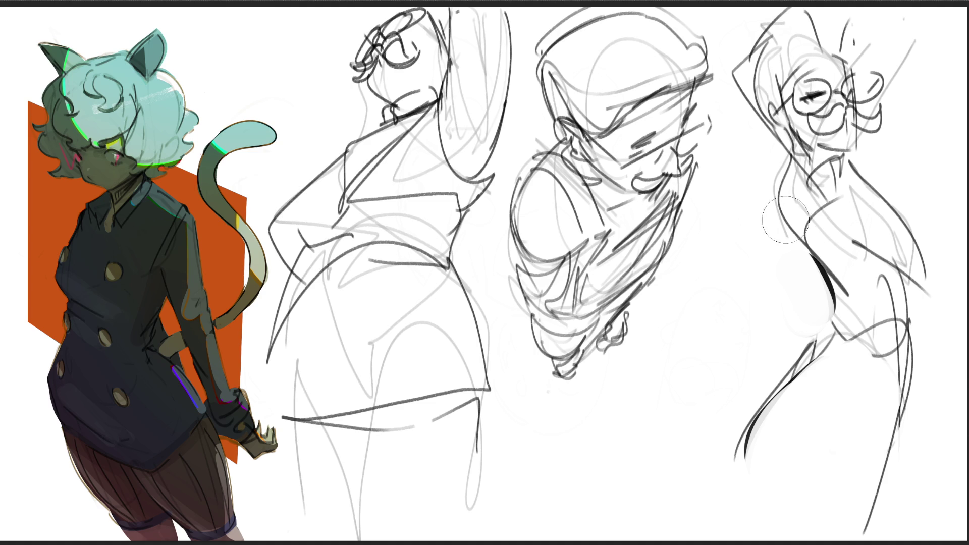
- Paint and erase a test black shape, then Delete-clear the pencil sketches from the canvas
mouse_move(550, 391)
mouse_down()
mouse_move(515, 357)
mouse_move(530, 401)
mouse_move(638, 325)
mouse_move(640, 356)
mouse_up()
mouse_move(658, 313)
mouse_down()
mouse_move(671, 368)
mouse_move(633, 429)
mouse_up()
drag(511, 310, 641, 424)
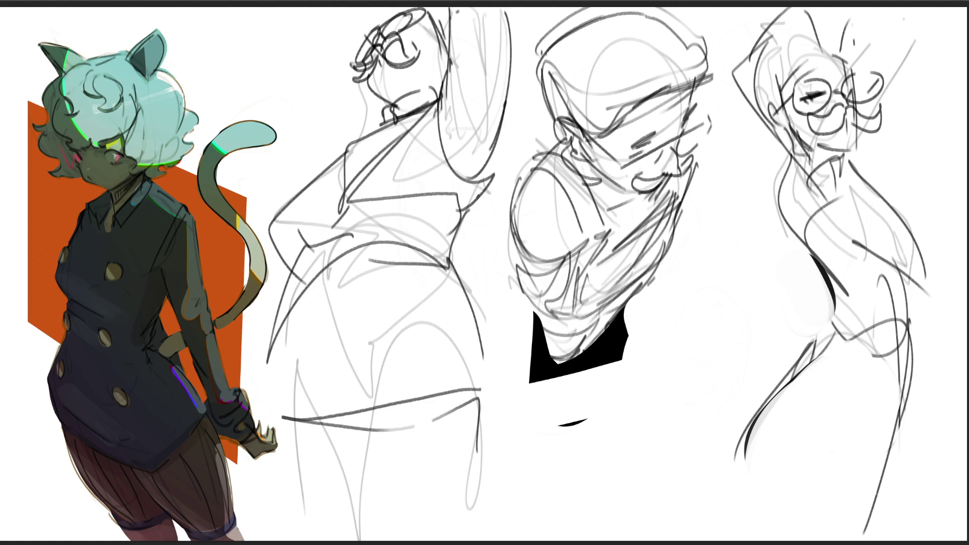
key(Delete)
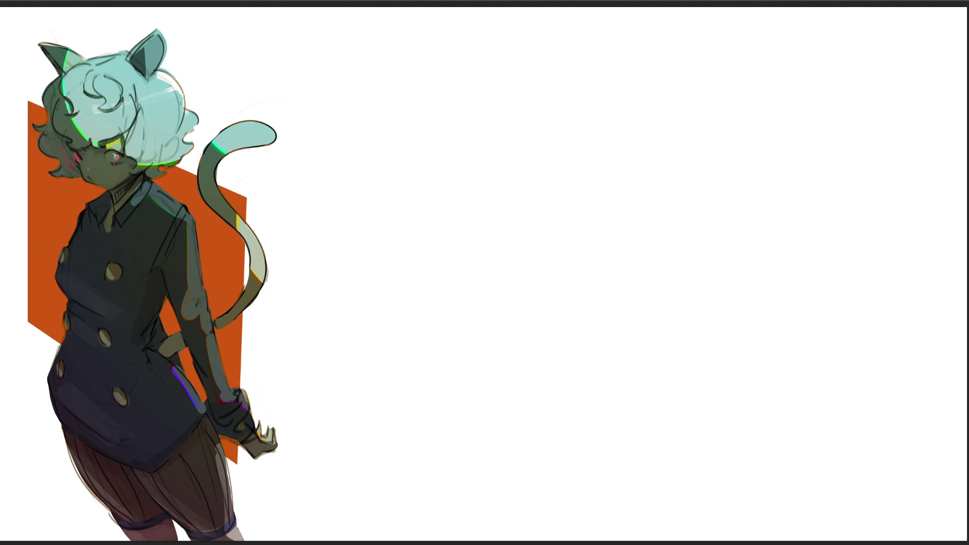
- Sketch the first egg-shaped head oval with a chin
drag(474, 110, 489, 160)
mouse_move(471, 106)
mouse_down()
mouse_move(496, 76)
mouse_move(547, 106)
mouse_move(544, 148)
mouse_up()
drag(468, 102, 495, 168)
mouse_move(482, 114)
mouse_down()
mouse_move(556, 114)
mouse_move(501, 176)
mouse_move(533, 175)
mouse_up()
mouse_move(533, 174)
mouse_down()
mouse_move(554, 158)
mouse_move(545, 180)
mouse_up()
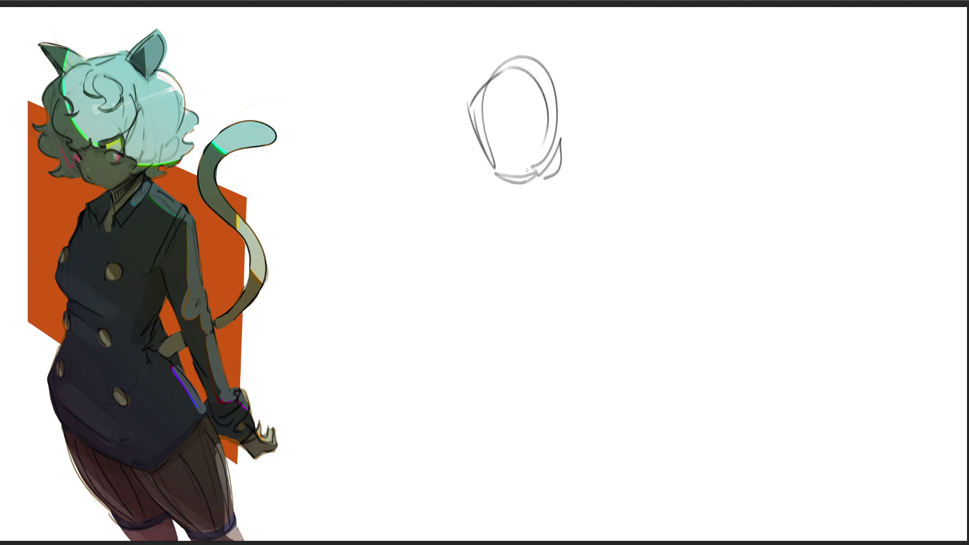
- Sketch and refine a second head oval to the right
drag(600, 128, 601, 165)
mouse_move(599, 136)
mouse_down()
mouse_move(622, 113)
mouse_move(625, 227)
mouse_move(629, 202)
mouse_up()
drag(650, 121, 657, 191)
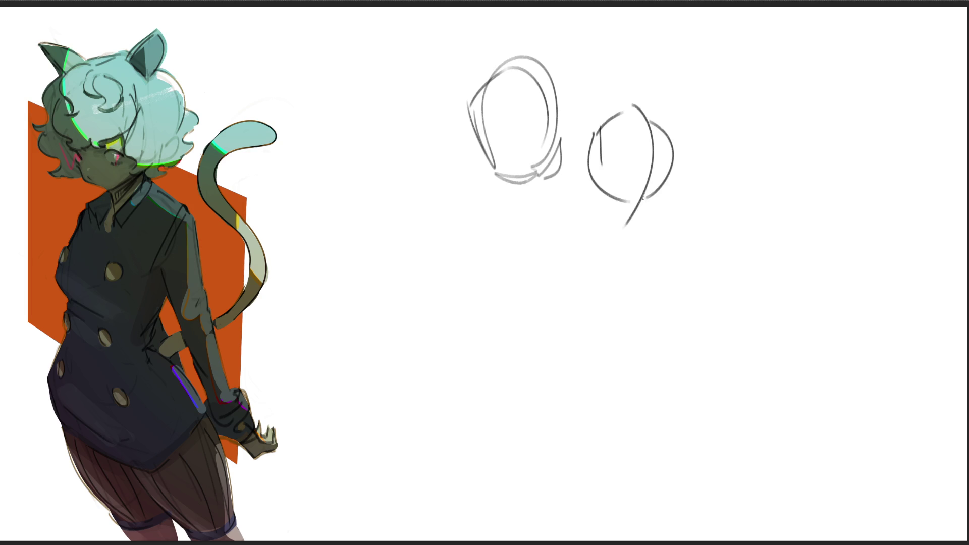
drag(603, 118, 657, 99)
drag(663, 106, 668, 201)
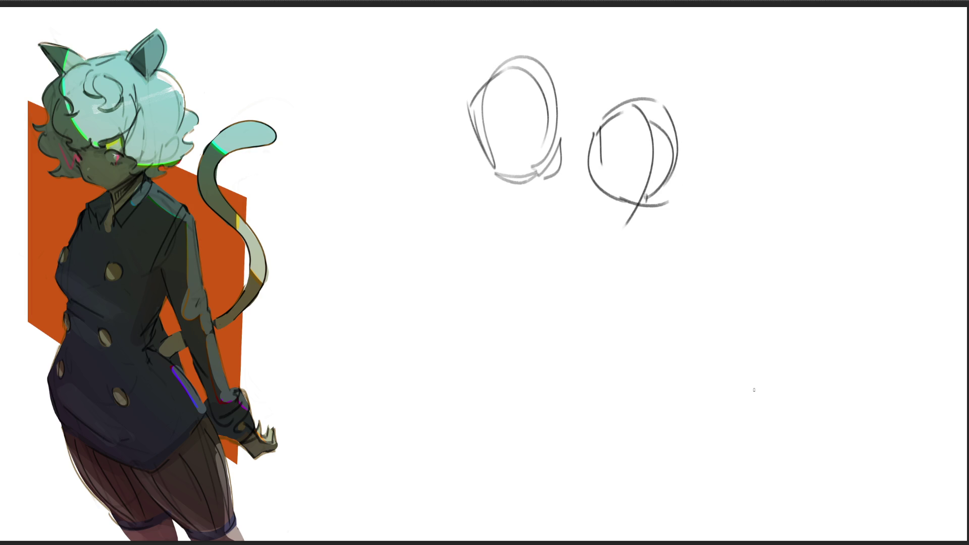
- Sketch a third head circle below-left with a right-side curve
mouse_move(429, 192)
mouse_down()
mouse_move(466, 262)
mouse_move(493, 199)
mouse_move(493, 267)
mouse_up()
drag(433, 259, 479, 271)
drag(495, 195, 508, 251)
drag(514, 213, 506, 263)
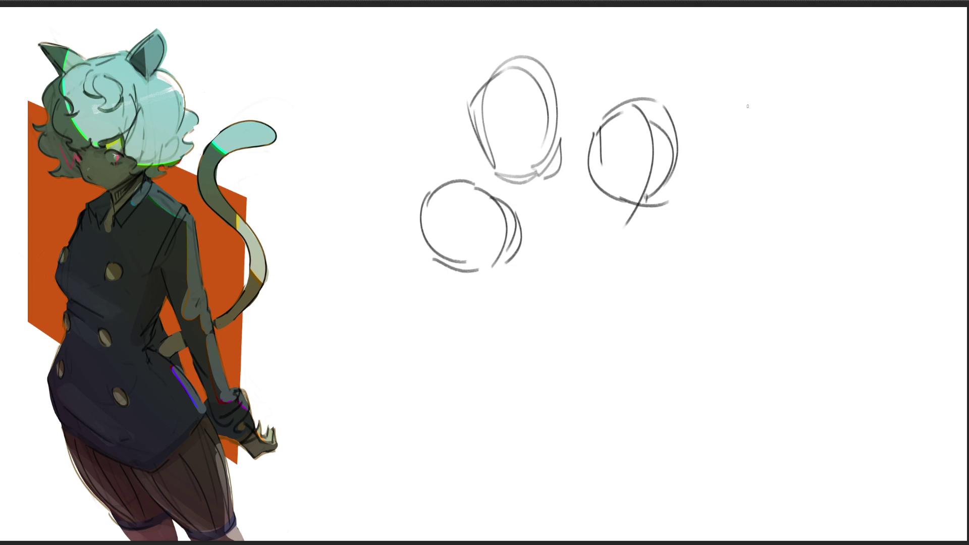
- Start a new figure on the right with head contours and a shoulder arch
mouse_move(762, 127)
mouse_down()
mouse_move(757, 152)
mouse_move(788, 126)
mouse_move(781, 145)
mouse_up()
drag(780, 100, 750, 156)
mouse_move(780, 102)
mouse_down()
mouse_move(800, 130)
mouse_move(757, 161)
mouse_up()
mouse_move(760, 126)
mouse_down()
mouse_move(725, 173)
mouse_move(757, 150)
mouse_move(786, 288)
mouse_move(763, 173)
mouse_up()
mouse_move(797, 287)
mouse_down()
mouse_move(782, 149)
mouse_move(807, 225)
mouse_up()
mouse_move(804, 173)
mouse_down()
mouse_move(861, 134)
mouse_move(841, 210)
mouse_up()
drag(861, 183, 842, 210)
mouse_move(836, 121)
mouse_down()
mouse_move(868, 113)
mouse_move(864, 205)
mouse_up()
mouse_move(865, 201)
mouse_down()
mouse_move(848, 212)
mouse_move(859, 217)
mouse_up()
- Draw long diagonal body lines and a contour down the figure's side
drag(733, 214, 815, 339)
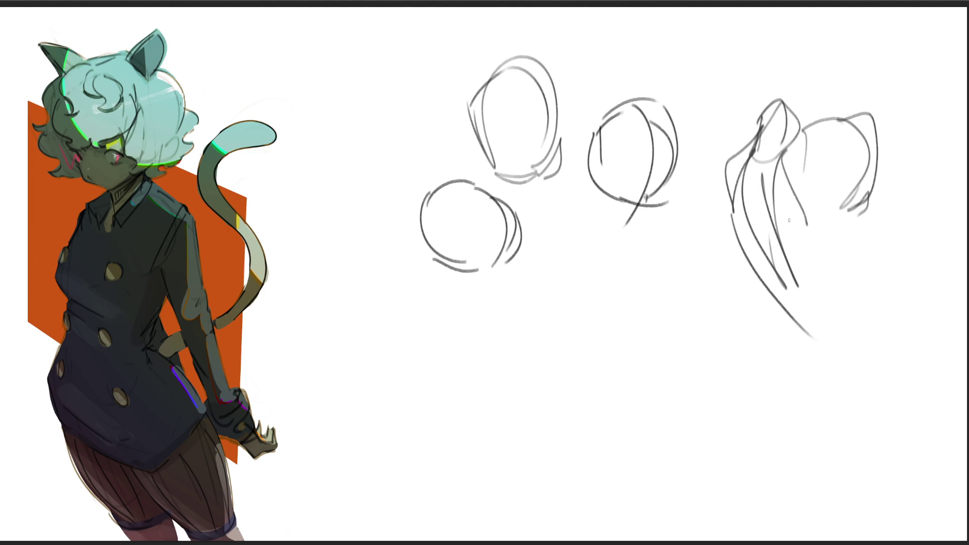
drag(784, 214, 867, 221)
drag(866, 224, 837, 274)
drag(850, 239, 854, 321)
drag(758, 278, 859, 259)
drag(875, 221, 855, 307)
drag(858, 270, 839, 384)
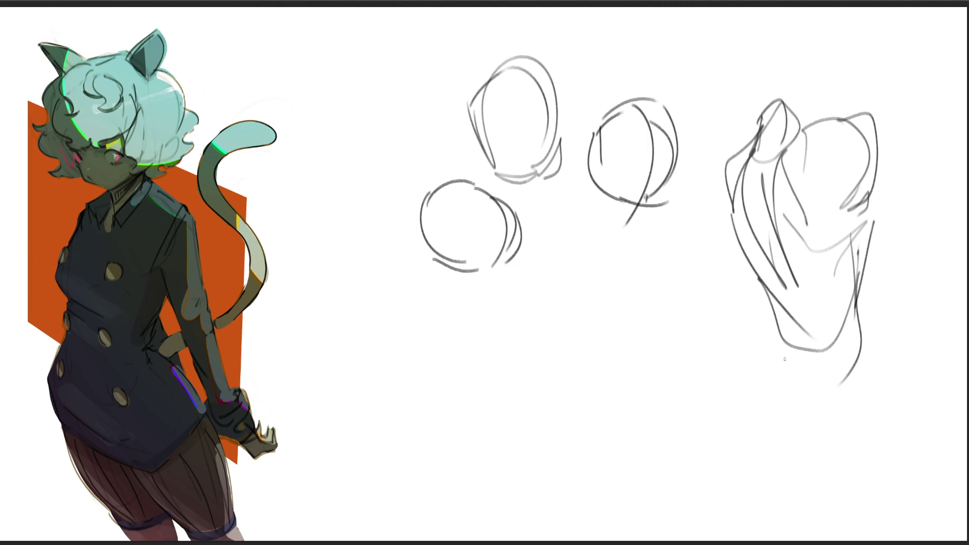
- Sketch the figure's lower-left contour and the bottom of the torso
mouse_move(787, 295)
mouse_down()
mouse_move(792, 346)
mouse_move(824, 364)
mouse_move(775, 352)
mouse_up()
drag(774, 316, 778, 379)
drag(776, 336, 750, 400)
drag(764, 361, 767, 419)
drag(809, 366, 839, 405)
mouse_move(863, 334)
mouse_down()
mouse_move(842, 393)
mouse_move(816, 416)
mouse_up()
mouse_move(860, 364)
mouse_down()
mouse_move(856, 290)
mouse_move(886, 407)
mouse_up()
- Add long right-side torso lines and the upper right shoulder contour
drag(846, 197, 843, 294)
drag(837, 193, 856, 299)
drag(863, 208, 858, 265)
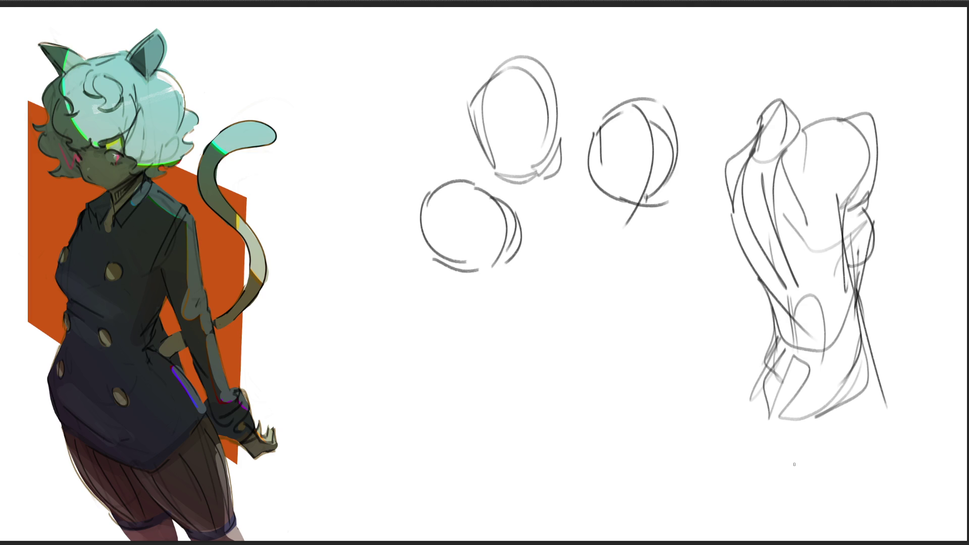
mouse_move(806, 130)
mouse_down()
mouse_move(883, 141)
mouse_move(840, 183)
mouse_up()
drag(880, 150, 837, 188)
drag(893, 114, 862, 181)
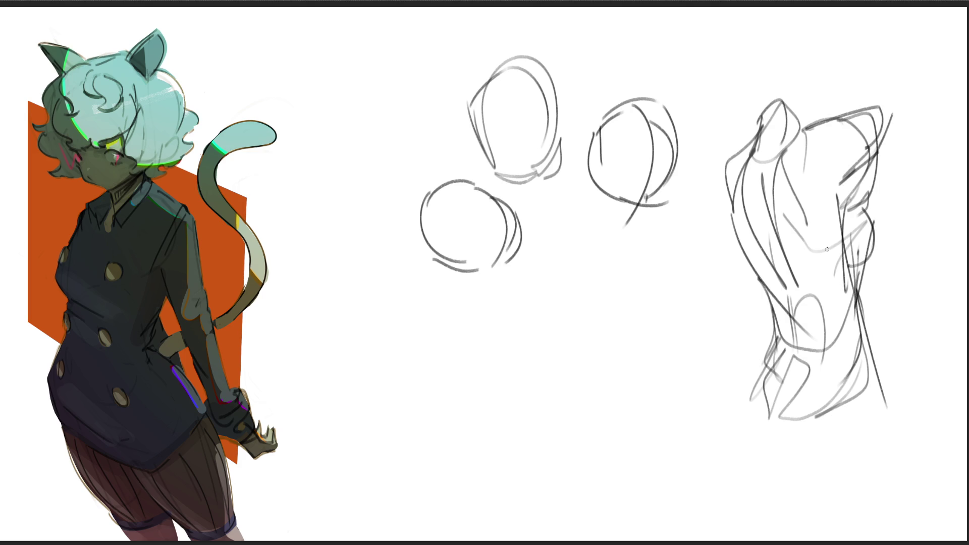
- Switch to the eraser (E) and lighten strokes on the right shoulder and side
key(e)
mouse_move(898, 129)
mouse_down()
mouse_move(883, 169)
mouse_move(883, 282)
mouse_move(858, 195)
mouse_up()
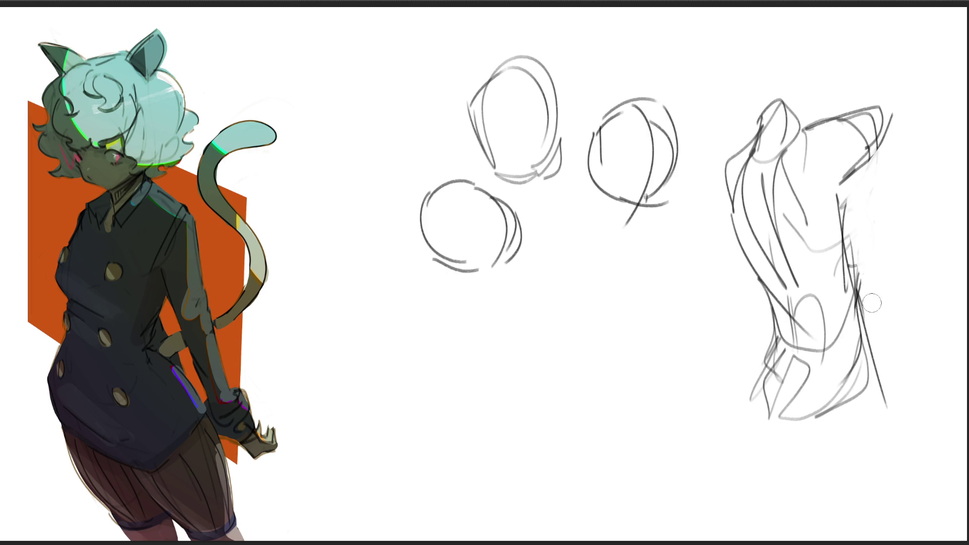
mouse_move(872, 307)
mouse_down()
mouse_move(855, 214)
mouse_move(868, 319)
mouse_up()
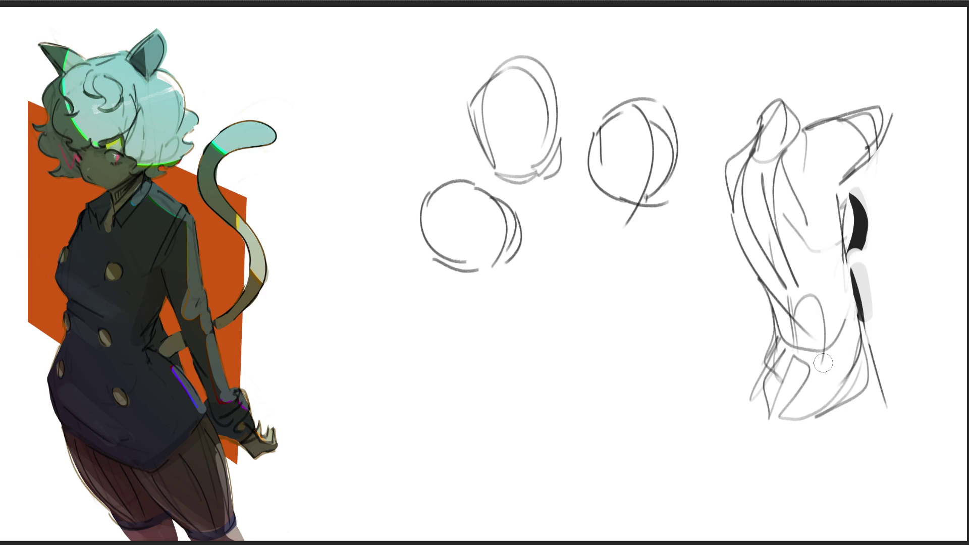
- Ink bold black strokes at the head top, left edge and right shoulder
mouse_move(756, 103)
mouse_down()
mouse_move(746, 140)
mouse_move(806, 91)
mouse_move(750, 143)
mouse_move(728, 198)
mouse_up()
mouse_move(749, 128)
mouse_down()
mouse_move(719, 181)
mouse_move(775, 312)
mouse_up()
drag(726, 203, 757, 299)
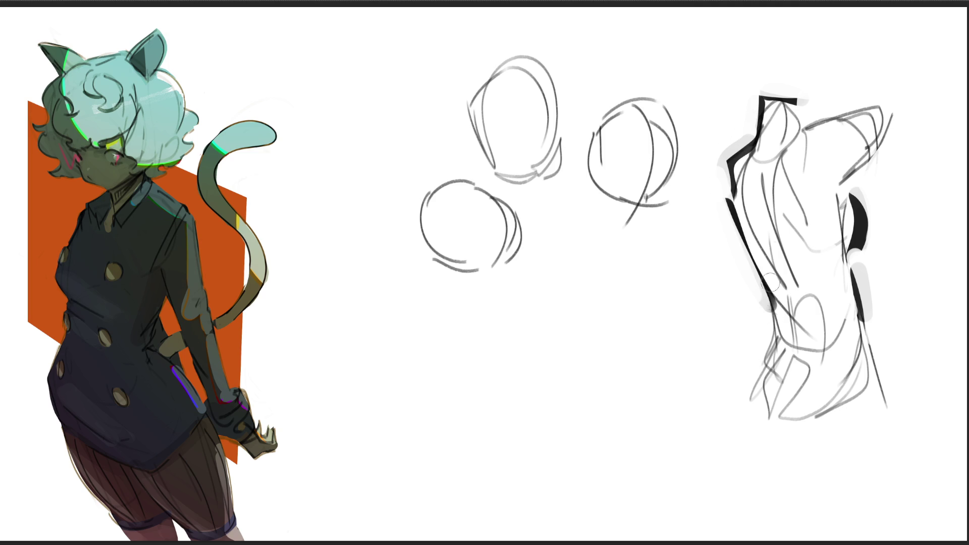
mouse_move(804, 96)
mouse_down()
mouse_move(798, 128)
mouse_move(897, 91)
mouse_up()
drag(901, 141, 846, 186)
- Thin the upper black strokes to edges and ink the torso's lower sides
drag(814, 99, 905, 90)
drag(909, 136, 863, 182)
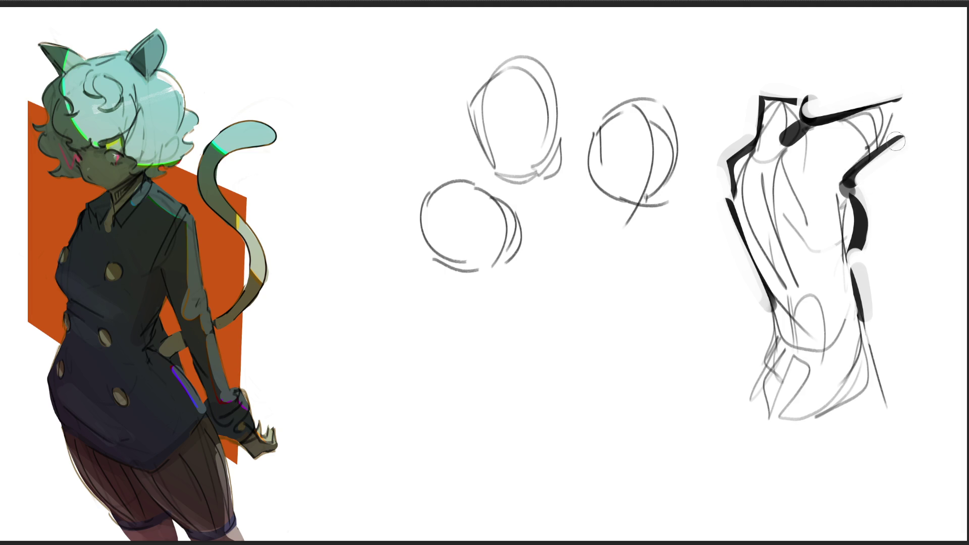
drag(859, 244, 859, 265)
mouse_move(765, 305)
mouse_down()
mouse_move(774, 356)
mouse_move(738, 385)
mouse_up()
drag(761, 303, 751, 357)
drag(868, 300, 882, 448)
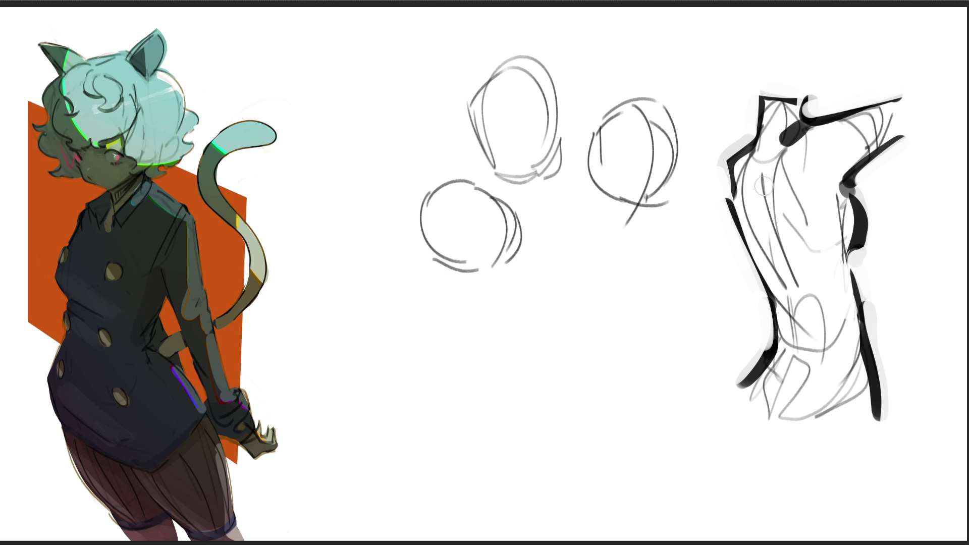
- Undo a grey centre stroke, lighten the upper-left contour, then shrink the brush with [
drag(762, 171, 803, 317)
key(ctrl+z)
drag(762, 85, 724, 208)
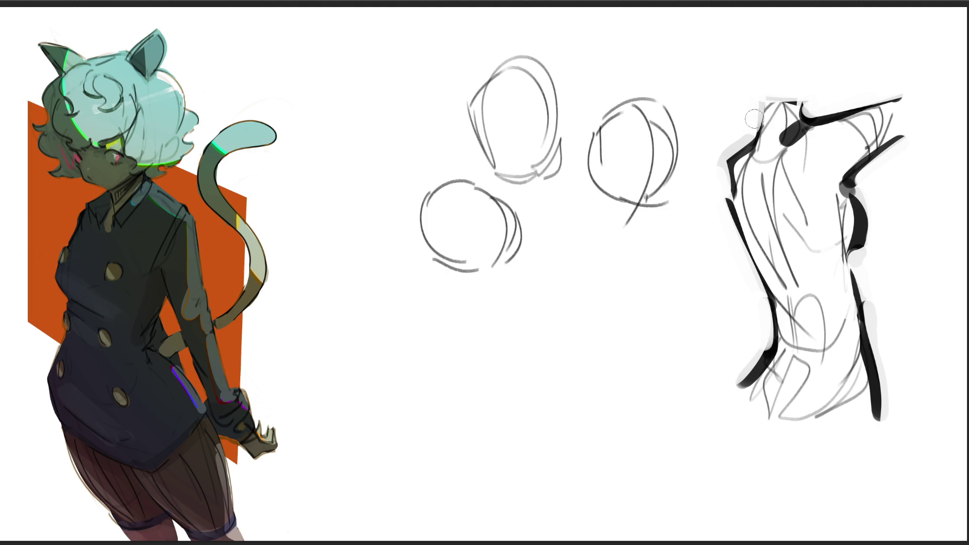
drag(795, 140, 789, 114)
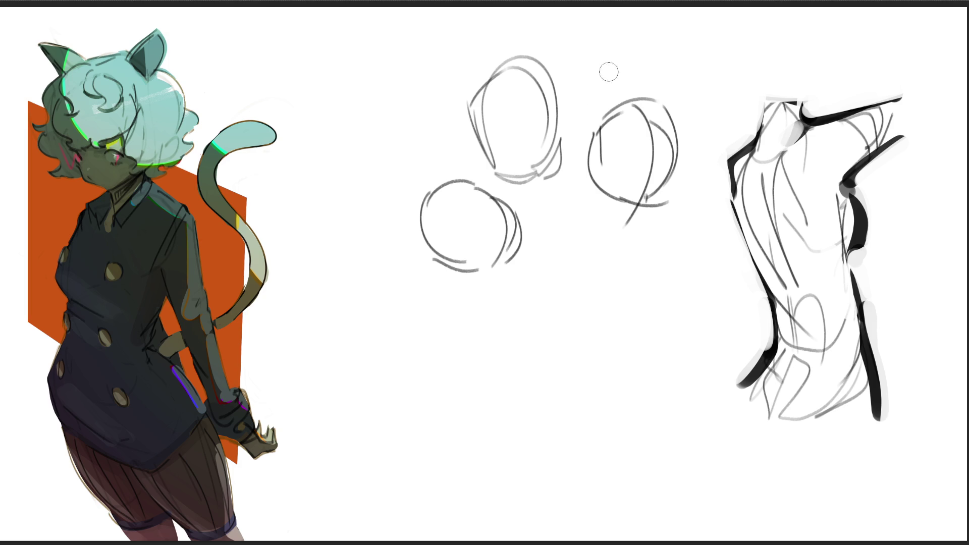
key(bracketleft)
key(bracketleft)
key(bracketleft)
- Draw eyes and an ear on the right head and redraw an ear on the upper-left head
mouse_move(613, 178)
mouse_down()
mouse_move(660, 181)
mouse_move(634, 172)
mouse_move(631, 200)
mouse_up()
drag(593, 133, 596, 150)
drag(550, 133, 548, 148)
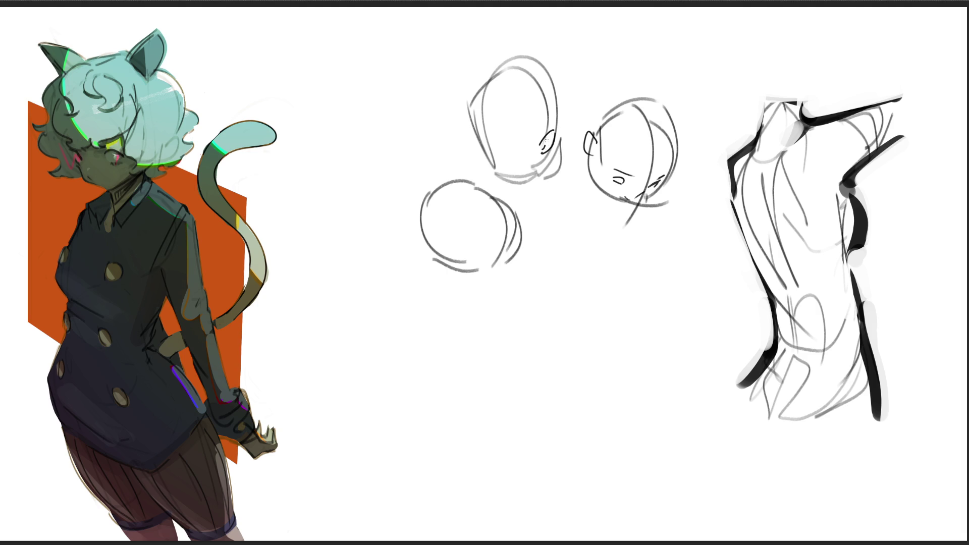
key(ctrl+z)
key(ctrl+z)
drag(545, 139, 558, 122)
mouse_move(559, 123)
mouse_down()
mouse_move(563, 135)
mouse_move(546, 154)
mouse_up()
- Add an eye curve, jawline and refined outline to the upper-left head
drag(505, 144, 520, 152)
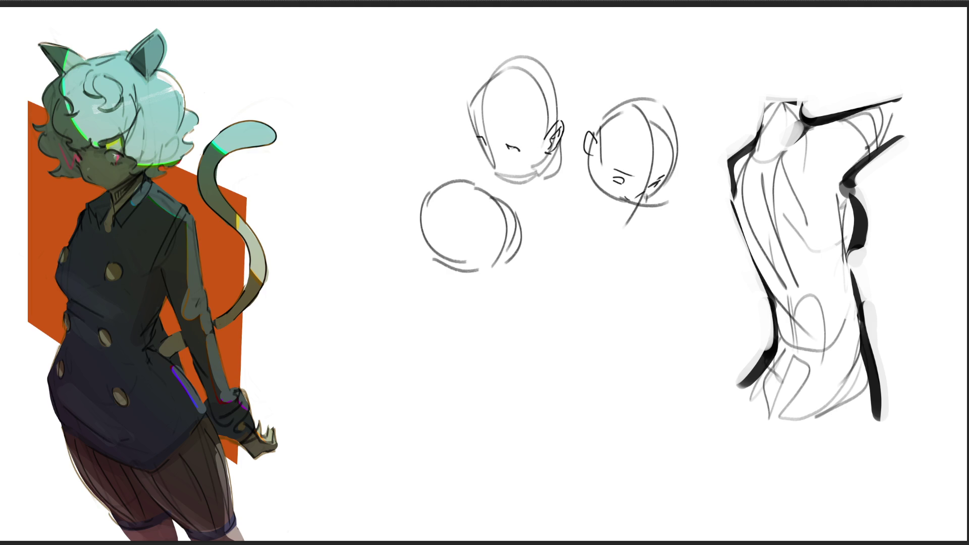
drag(500, 132, 513, 133)
mouse_move(482, 149)
mouse_down()
mouse_move(497, 173)
mouse_move(546, 164)
mouse_move(521, 176)
mouse_up()
drag(484, 107, 483, 140)
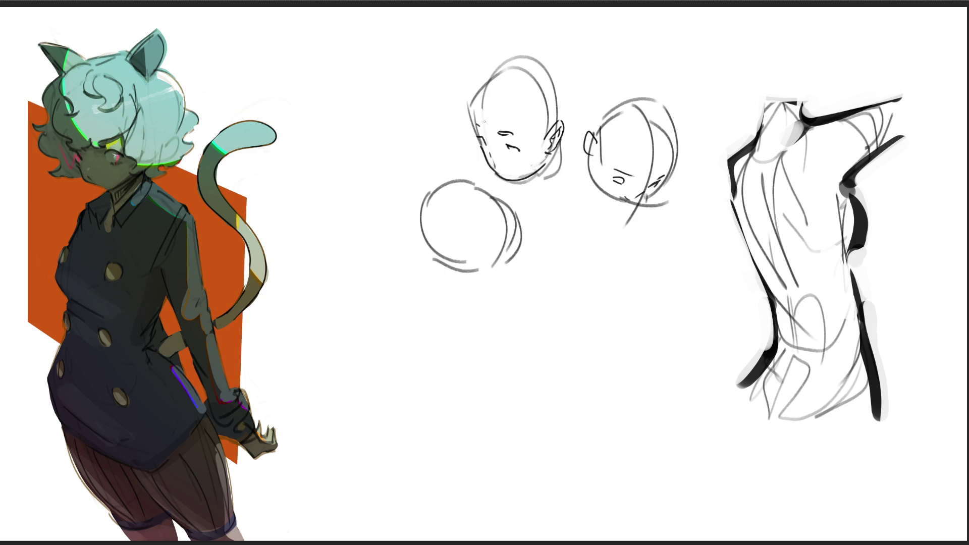
mouse_move(473, 111)
mouse_down()
mouse_move(481, 95)
mouse_move(526, 84)
mouse_move(538, 130)
mouse_up()
mouse_move(492, 76)
mouse_down()
mouse_move(511, 62)
mouse_move(561, 112)
mouse_up()
mouse_move(521, 180)
mouse_down()
mouse_move(546, 172)
mouse_move(568, 143)
mouse_move(570, 152)
mouse_up()
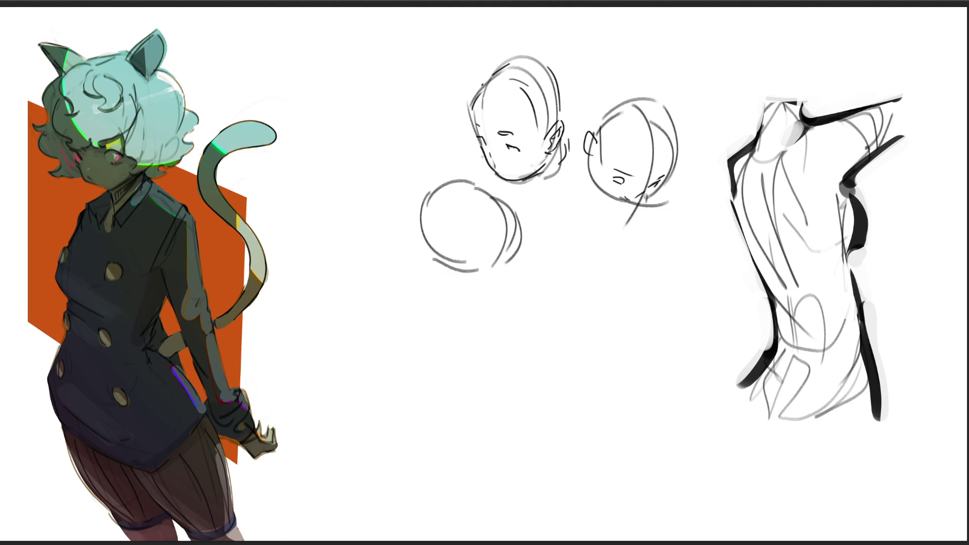
- Mark inside the lower-left circle, darken its edges, and start a sketch below the heads
drag(476, 262, 483, 256)
mouse_move(496, 207)
mouse_down()
mouse_move(506, 225)
mouse_move(493, 263)
mouse_up()
mouse_move(499, 201)
mouse_down()
mouse_move(521, 231)
mouse_move(507, 261)
mouse_move(489, 270)
mouse_up()
drag(475, 184, 458, 262)
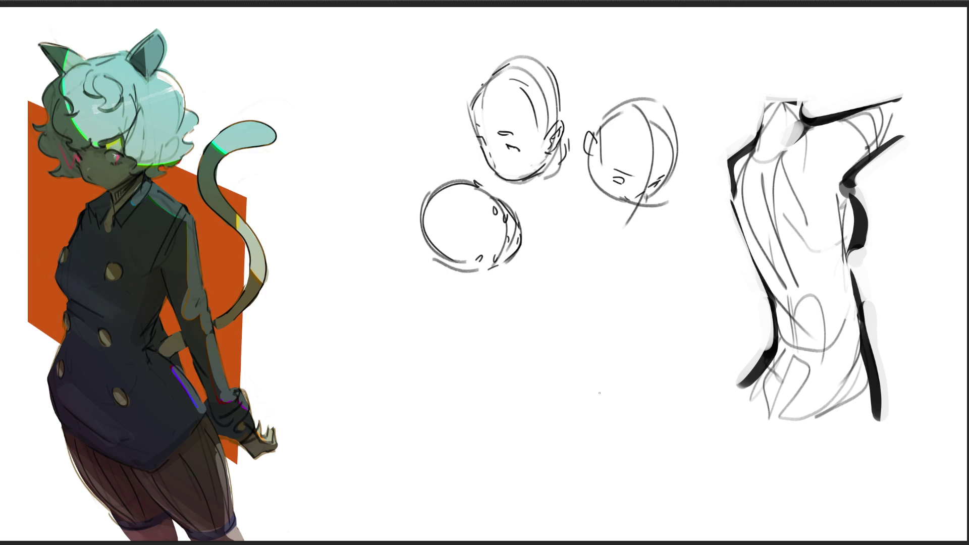
drag(584, 270, 555, 336)
mouse_move(580, 288)
mouse_down()
mouse_move(596, 261)
mouse_move(632, 277)
mouse_move(629, 368)
mouse_move(594, 439)
mouse_up()
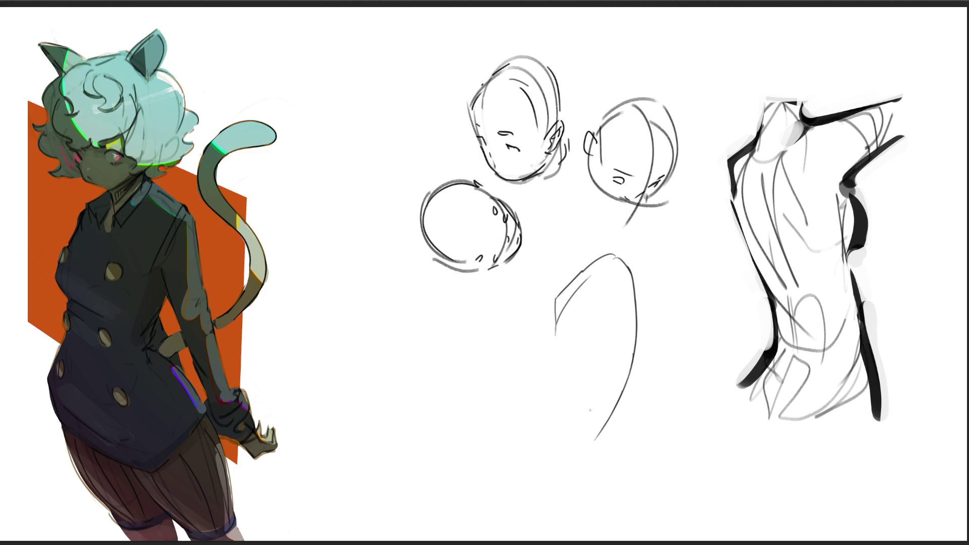
- Sketch the hood's contours, inner folds and a collar at its top
drag(618, 298, 578, 416)
mouse_move(633, 261)
mouse_down()
mouse_move(676, 312)
mouse_move(636, 356)
mouse_up()
drag(667, 307, 614, 402)
drag(639, 292, 643, 330)
drag(608, 287, 573, 330)
mouse_move(610, 260)
mouse_down()
mouse_move(584, 245)
mouse_move(546, 260)
mouse_move(546, 305)
mouse_up()
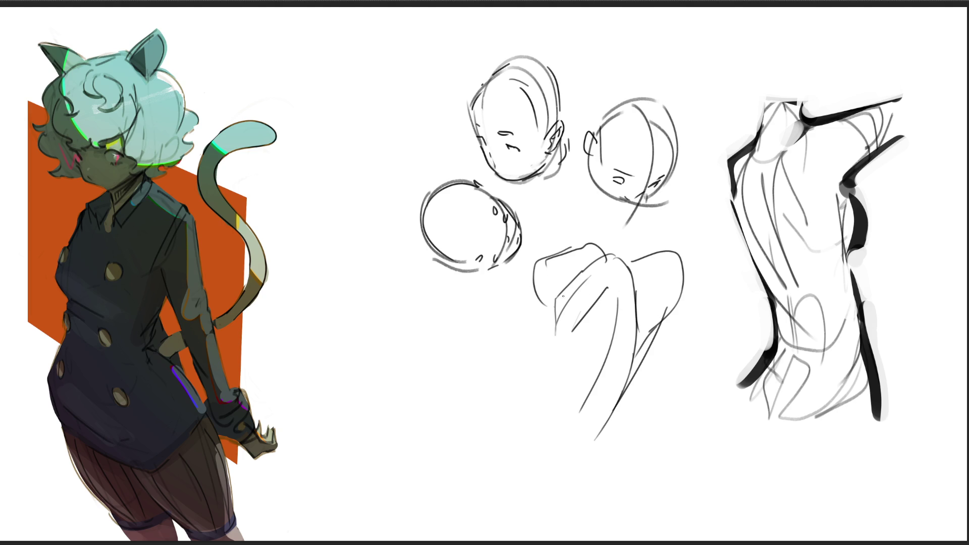
mouse_move(604, 244)
mouse_down()
mouse_move(624, 259)
mouse_move(613, 227)
mouse_move(626, 256)
mouse_up()
- Extend the drapery downward with fold lines, a wavy hem and an outer bottom curve
mouse_move(546, 295)
mouse_down()
mouse_move(564, 377)
mouse_move(577, 385)
mouse_up()
drag(598, 368, 565, 414)
drag(640, 364, 590, 431)
mouse_move(541, 358)
mouse_down()
mouse_move(529, 401)
mouse_move(547, 427)
mouse_move(558, 407)
mouse_up()
drag(598, 381, 569, 446)
mouse_move(539, 357)
mouse_down()
mouse_move(507, 386)
mouse_move(523, 451)
mouse_move(554, 465)
mouse_move(575, 458)
mouse_up()
drag(607, 423, 576, 468)
drag(605, 425, 585, 456)
drag(542, 435, 557, 462)
mouse_move(611, 422)
mouse_down()
mouse_move(583, 459)
mouse_move(522, 466)
mouse_up()
mouse_move(509, 374)
mouse_down()
mouse_move(468, 439)
mouse_move(585, 483)
mouse_move(620, 438)
mouse_up()
- Add the raised left leg with foot, a long base curve, torso edge and pointed shoulder shape
drag(438, 303, 467, 433)
mouse_move(428, 319)
mouse_down()
mouse_move(500, 348)
mouse_move(512, 375)
mouse_up()
drag(427, 302, 453, 475)
mouse_move(633, 395)
mouse_down()
mouse_move(660, 415)
mouse_move(610, 480)
mouse_up()
mouse_move(692, 415)
mouse_down()
mouse_move(681, 452)
mouse_move(716, 418)
mouse_up()
drag(527, 264, 534, 350)
drag(655, 357, 670, 372)
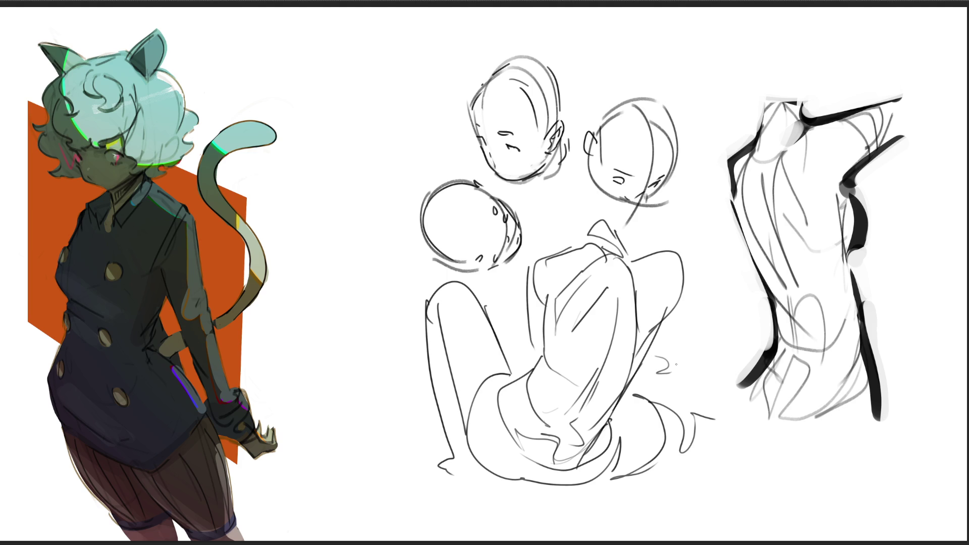
mouse_move(654, 255)
mouse_down()
mouse_move(704, 227)
mouse_move(673, 305)
mouse_up()
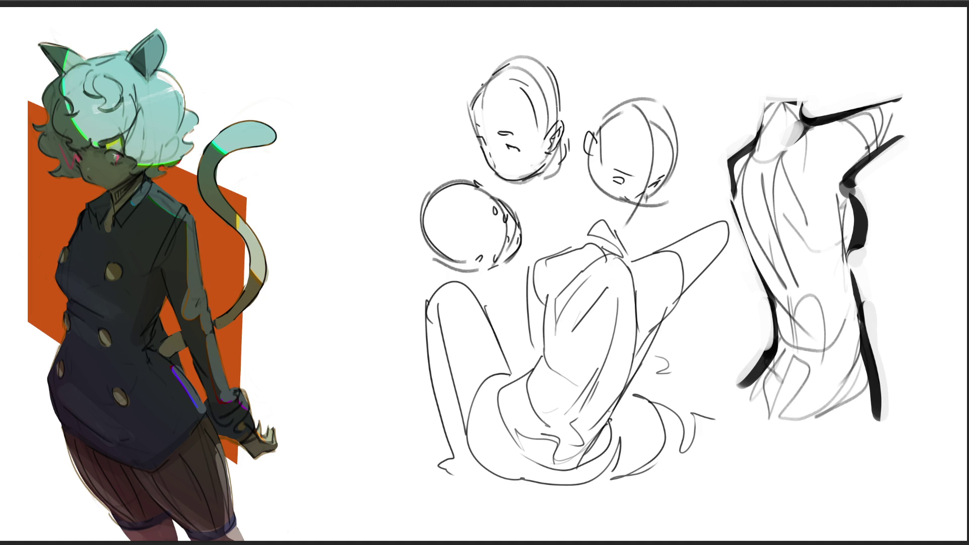
- Sketch a tall arched figure left of the heads with inner contours, diagonal and loop
mouse_move(335, 78)
mouse_down()
mouse_move(366, 67)
mouse_move(324, 109)
mouse_move(354, 240)
mouse_move(345, 304)
mouse_up()
mouse_move(365, 66)
mouse_down()
mouse_move(376, 74)
mouse_move(348, 106)
mouse_move(395, 99)
mouse_up()
mouse_move(391, 103)
mouse_down()
mouse_move(368, 128)
mouse_move(410, 123)
mouse_move(415, 143)
mouse_up()
mouse_move(363, 125)
mouse_down()
mouse_move(415, 152)
mouse_move(394, 242)
mouse_move(370, 253)
mouse_move(413, 178)
mouse_move(392, 231)
mouse_up()
mouse_move(343, 192)
mouse_down()
mouse_move(411, 220)
mouse_move(363, 264)
mouse_move(349, 304)
mouse_up()
mouse_move(352, 271)
mouse_down()
mouse_move(348, 307)
mouse_move(365, 309)
mouse_up()
drag(414, 216, 403, 297)
drag(396, 242, 352, 306)
drag(393, 244, 416, 289)
- Draw the figure's lower body with a vertical line, long curve and leg lines
drag(415, 255, 418, 357)
drag(414, 291, 418, 355)
mouse_move(369, 261)
mouse_down()
mouse_move(324, 324)
mouse_move(313, 385)
mouse_up()
drag(418, 338, 418, 451)
drag(312, 378, 386, 452)
drag(421, 412, 423, 486)
drag(343, 415, 377, 470)
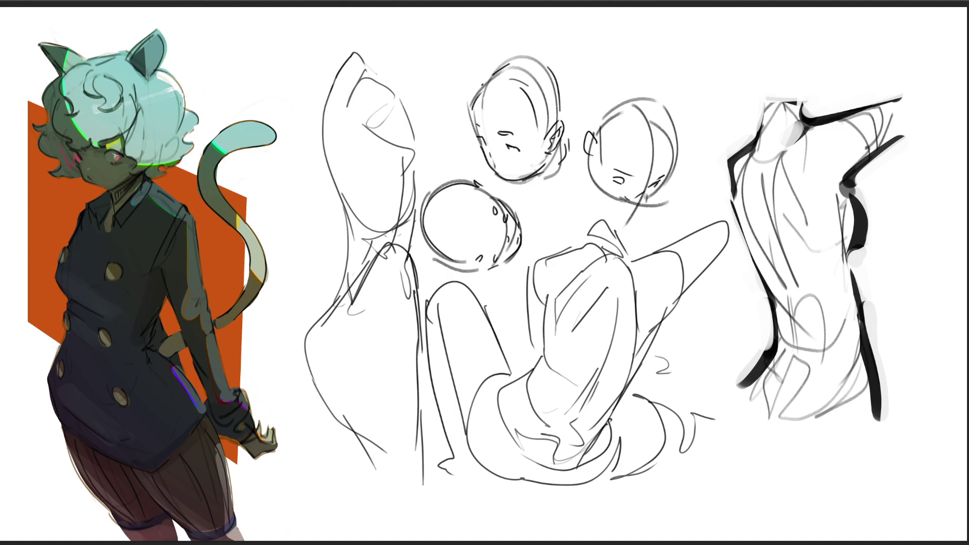
- Add the top curve, short diagonals and a pointed tip to the raised arm
mouse_move(365, 84)
mouse_down()
mouse_move(390, 74)
mouse_move(429, 148)
mouse_move(410, 152)
mouse_up()
drag(403, 156, 403, 171)
drag(433, 161, 435, 167)
drag(361, 51, 385, 64)
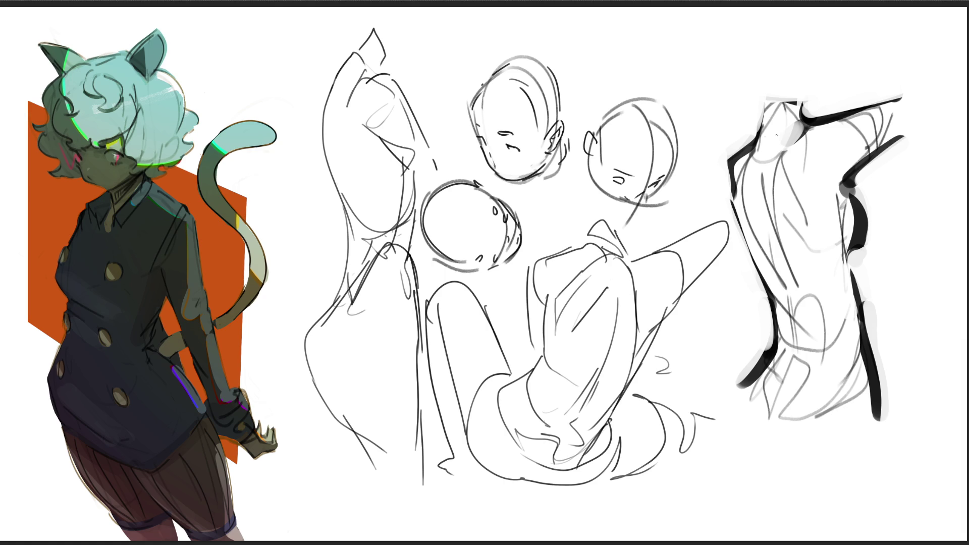
- Free-transform the pencil studies layer down into a small cluster beside the girl
key(ctrl+t)
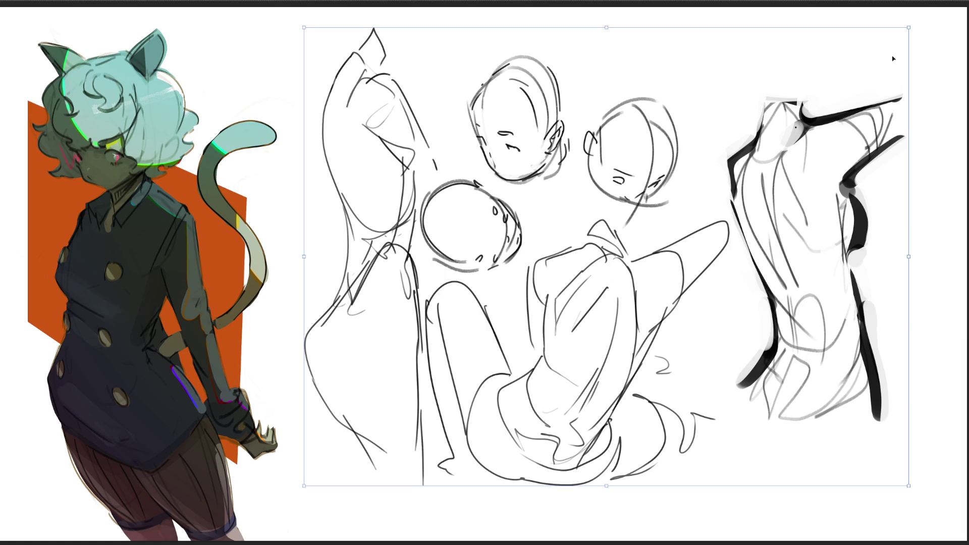
drag(910, 26, 560, 291)
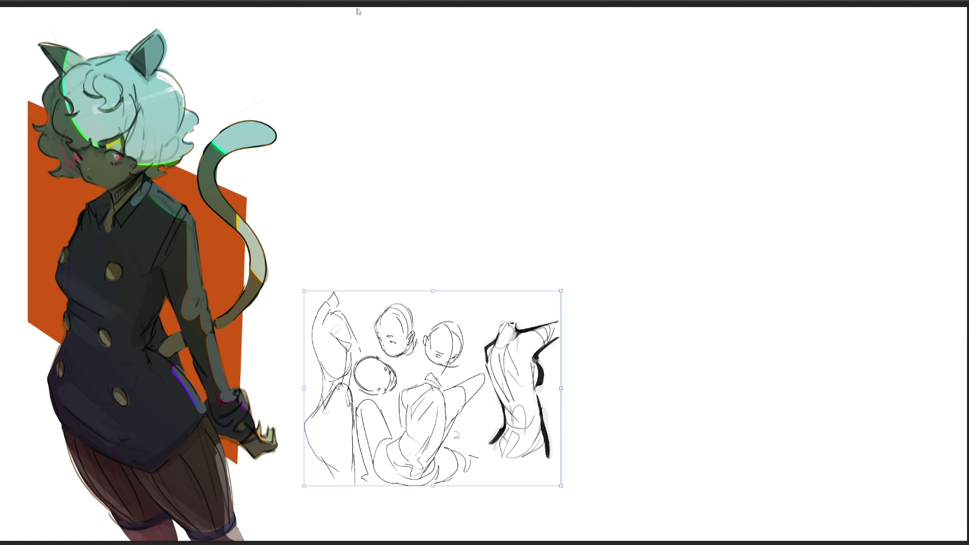
key(Return)
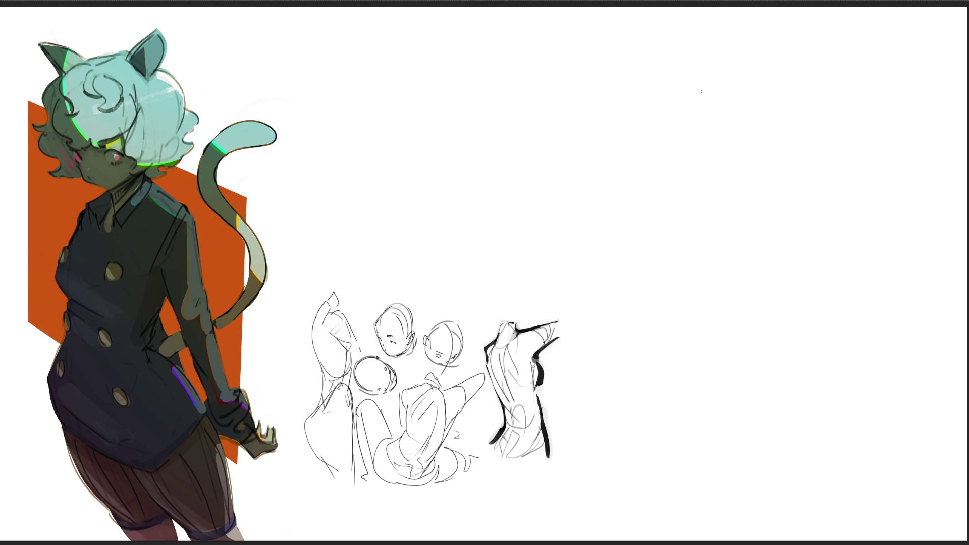
- Sketch a grey head with surrounding arcs, ear, jaw and neck on the right
mouse_move(704, 114)
mouse_down()
mouse_move(717, 62)
mouse_move(744, 142)
mouse_up()
mouse_move(714, 64)
mouse_down()
mouse_move(704, 130)
mouse_move(754, 79)
mouse_up()
mouse_move(733, 46)
mouse_down()
mouse_move(767, 94)
mouse_move(731, 128)
mouse_move(750, 150)
mouse_move(683, 158)
mouse_up()
drag(773, 115, 761, 136)
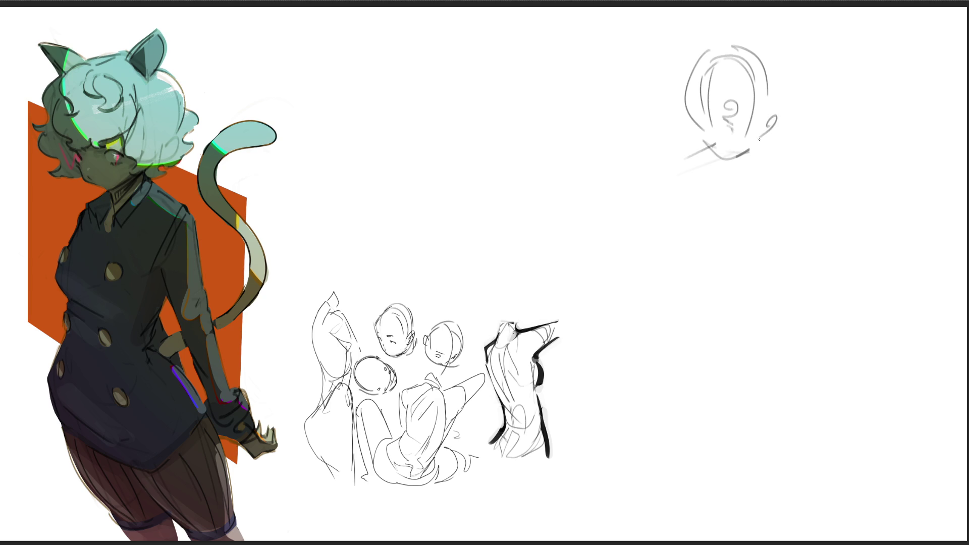
drag(779, 91, 788, 117)
mouse_move(739, 36)
mouse_down()
mouse_move(790, 102)
mouse_move(785, 125)
mouse_up()
drag(707, 46, 697, 131)
drag(762, 138, 743, 200)
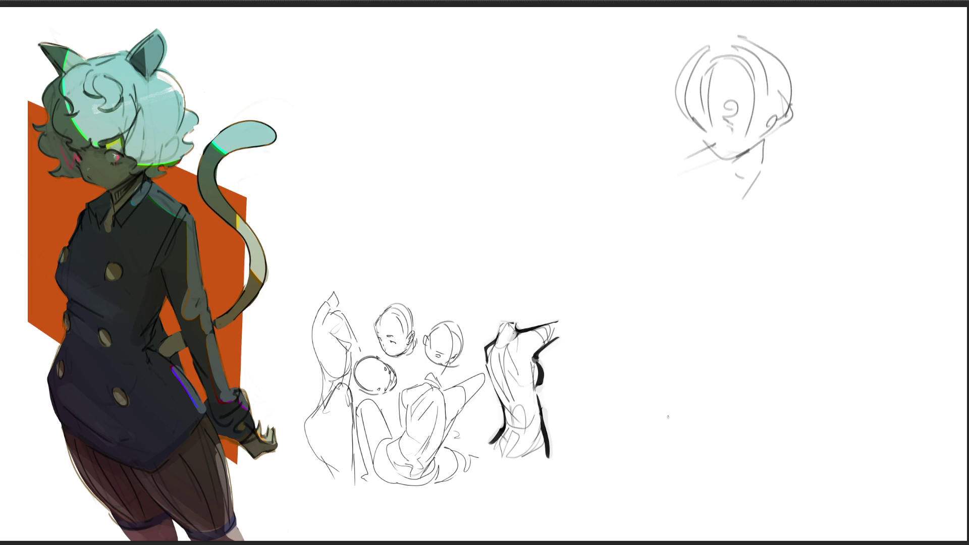
mouse_move(688, 138)
mouse_down()
mouse_move(691, 178)
mouse_move(720, 186)
mouse_up()
- Add the hand loop, arm, shoulder and long leg lines down the figure's length
mouse_move(685, 161)
mouse_down()
mouse_move(676, 178)
mouse_move(721, 186)
mouse_move(725, 209)
mouse_move(751, 198)
mouse_move(755, 232)
mouse_up()
mouse_move(750, 195)
mouse_down()
mouse_move(792, 241)
mouse_move(772, 159)
mouse_move(791, 241)
mouse_move(778, 248)
mouse_up()
drag(712, 203, 745, 285)
drag(700, 183, 914, 439)
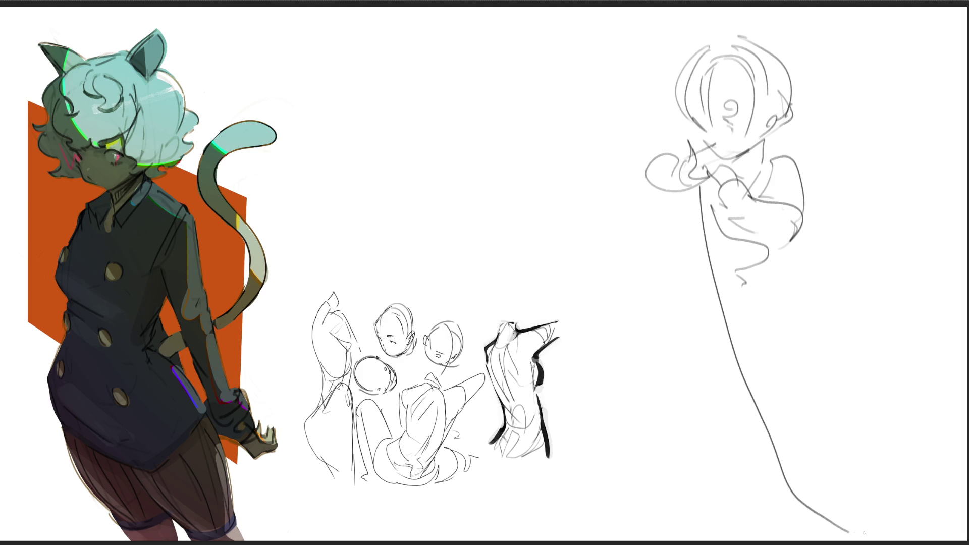
drag(779, 246, 701, 515)
mouse_move(695, 194)
mouse_down()
mouse_move(718, 509)
mouse_move(746, 504)
mouse_up()
drag(771, 261, 795, 540)
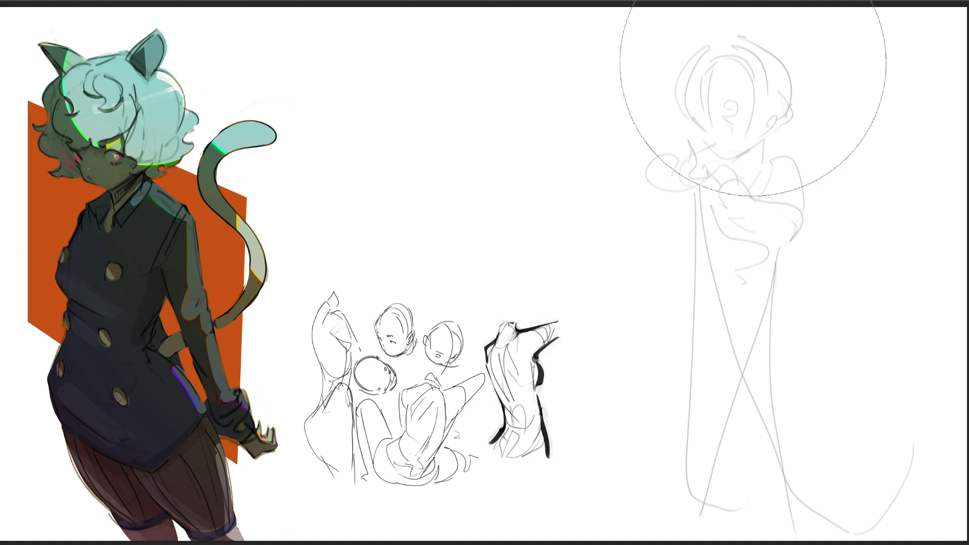
- Draw darker construction strokes over the faded head, hair, cheek and right contour
drag(708, 35, 709, 47)
mouse_move(731, 16)
mouse_down()
mouse_move(740, 30)
mouse_move(719, 18)
mouse_up()
mouse_move(733, 15)
mouse_down()
mouse_move(748, 38)
mouse_move(739, 68)
mouse_move(793, 66)
mouse_up()
mouse_move(711, 47)
mouse_down()
mouse_move(693, 101)
mouse_move(737, 148)
mouse_up()
drag(748, 55, 764, 164)
drag(774, 90, 787, 120)
drag(801, 73, 790, 191)
drag(737, 165, 741, 184)
mouse_move(695, 126)
mouse_down()
mouse_move(712, 156)
mouse_move(709, 188)
mouse_up()
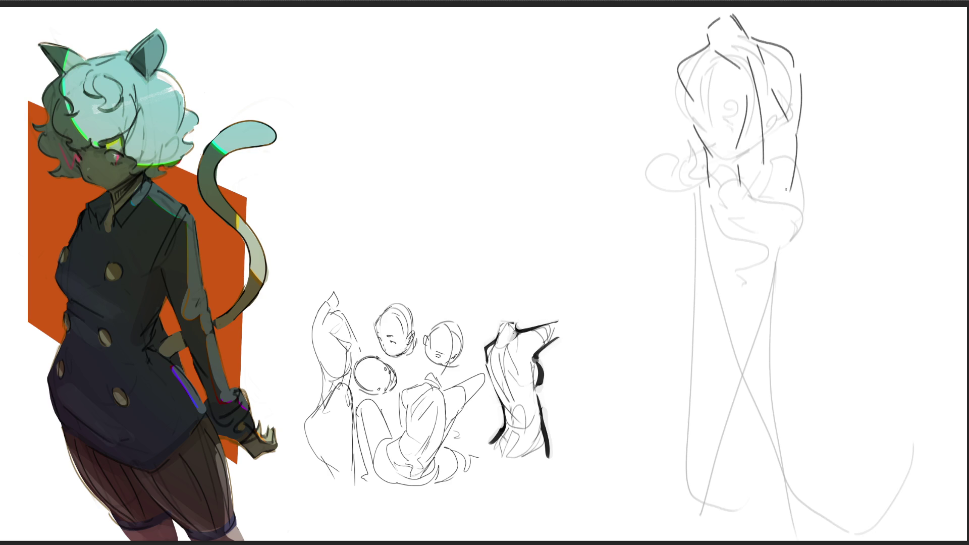
drag(796, 160, 793, 202)
key(ctrl+z)
drag(796, 135, 804, 209)
- Add dark torso construction: left contour, waist and horizontal lines, shoulders and upper arms
drag(709, 180, 708, 191)
drag(695, 239, 694, 252)
mouse_move(710, 193)
mouse_down()
mouse_move(704, 236)
mouse_move(721, 291)
mouse_up()
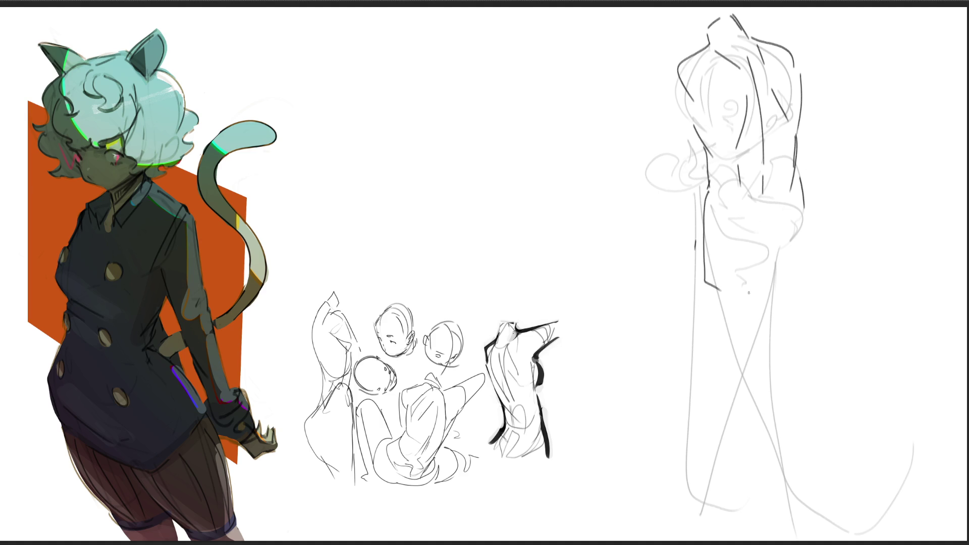
mouse_move(728, 206)
mouse_down()
mouse_move(789, 204)
mouse_move(764, 244)
mouse_move(784, 216)
mouse_up()
mouse_move(794, 210)
mouse_down()
mouse_move(789, 236)
mouse_move(816, 232)
mouse_up()
drag(816, 253, 809, 281)
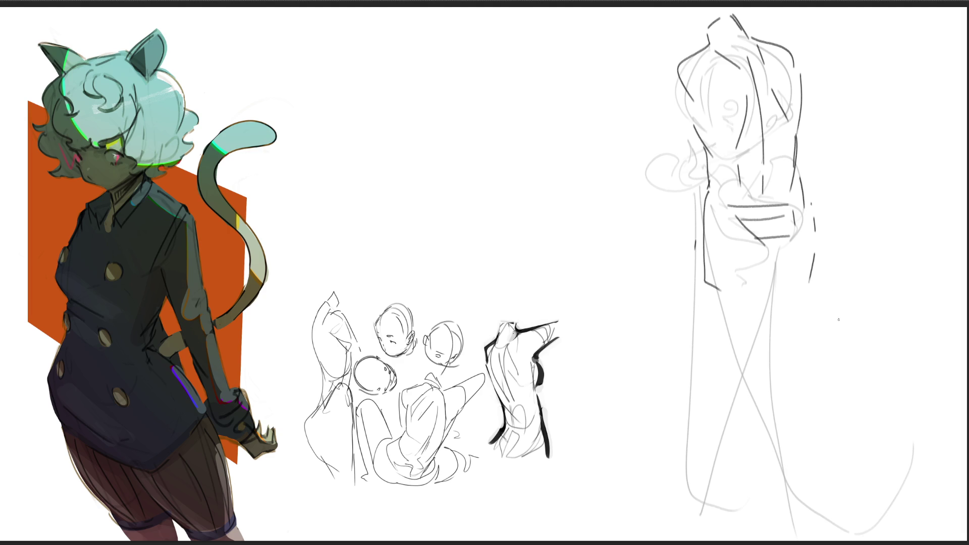
drag(676, 291, 838, 284)
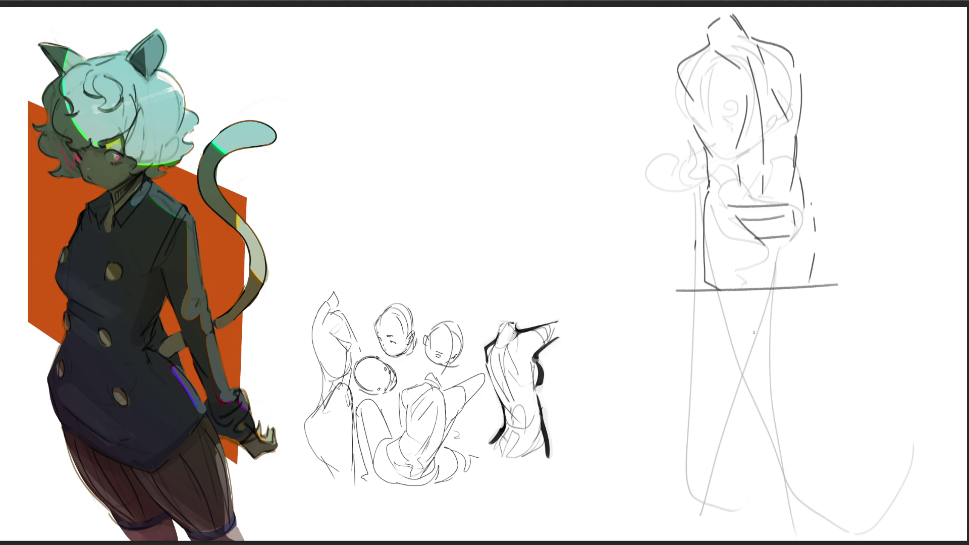
drag(706, 286, 719, 348)
mouse_move(685, 57)
mouse_down()
mouse_move(676, 67)
mouse_move(684, 118)
mouse_up()
drag(797, 53, 808, 68)
drag(816, 75, 809, 103)
- Sketch a small box with an x mark left of the figure
mouse_move(500, 182)
mouse_down()
mouse_move(522, 199)
mouse_move(556, 174)
mouse_move(561, 194)
mouse_up()
mouse_move(550, 196)
mouse_down()
mouse_move(522, 199)
mouse_move(537, 187)
mouse_move(529, 192)
mouse_up()
mouse_move(513, 160)
mouse_down()
mouse_move(499, 183)
mouse_move(528, 125)
mouse_move(556, 120)
mouse_move(517, 156)
mouse_move(569, 190)
mouse_up()
- Extend the box into a long foreshortened arm-like form and start a crossed ellipse upper left
mouse_move(559, 120)
mouse_down()
mouse_move(589, 114)
mouse_move(641, 159)
mouse_up()
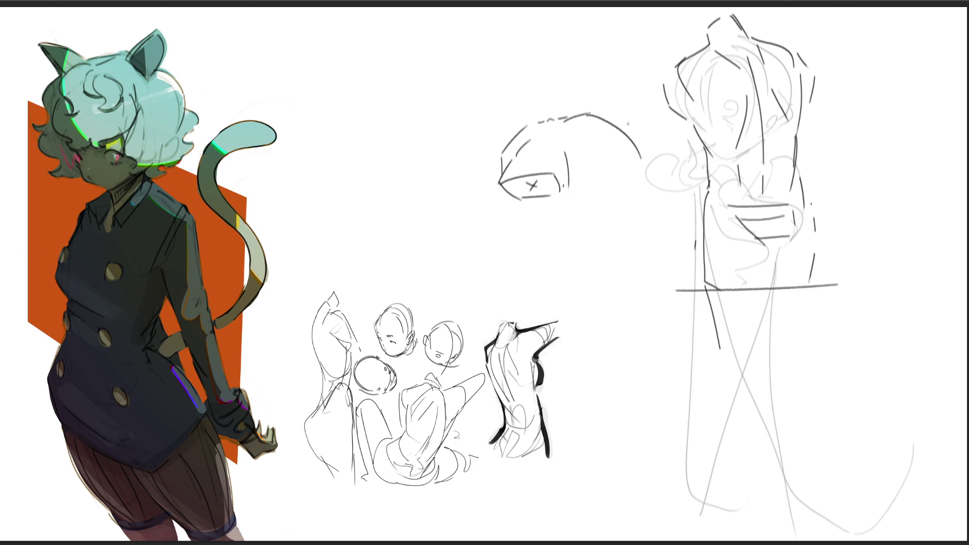
mouse_move(570, 182)
mouse_down()
mouse_move(613, 166)
mouse_move(599, 153)
mouse_move(623, 175)
mouse_up()
drag(629, 133, 655, 151)
drag(499, 145, 485, 161)
mouse_move(481, 166)
mouse_down()
mouse_move(493, 184)
mouse_move(604, 188)
mouse_up()
mouse_move(565, 111)
mouse_down()
mouse_move(633, 125)
mouse_move(598, 110)
mouse_move(636, 95)
mouse_move(641, 121)
mouse_move(603, 93)
mouse_move(656, 113)
mouse_move(600, 88)
mouse_move(651, 93)
mouse_up()
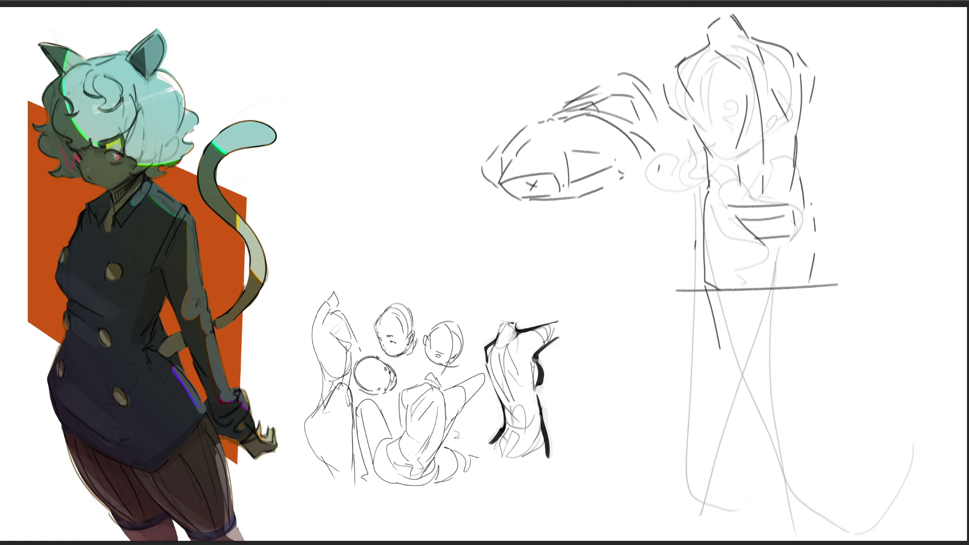
mouse_move(360, 84)
mouse_down()
mouse_move(383, 68)
mouse_move(358, 106)
mouse_up()
mouse_move(371, 61)
mouse_down()
mouse_move(325, 110)
mouse_move(330, 120)
mouse_up()
- Refine the crossed ellipse into a cylinder with strokes above it
mouse_move(327, 69)
mouse_down()
mouse_move(337, 63)
mouse_move(327, 120)
mouse_up()
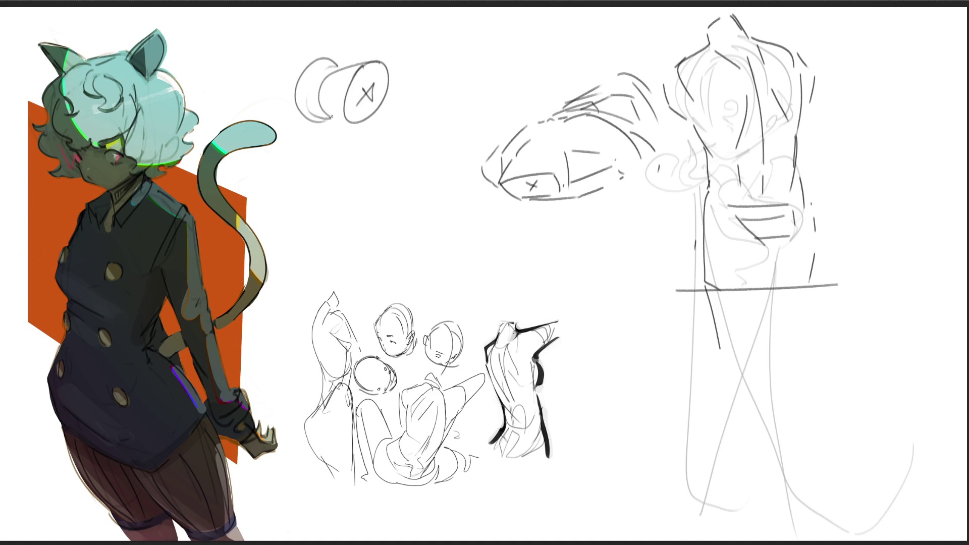
drag(328, 60, 362, 57)
drag(378, 17, 360, 52)
drag(409, 32, 374, 55)
mouse_move(415, 13)
mouse_down()
mouse_move(406, 57)
mouse_move(415, 97)
mouse_up()
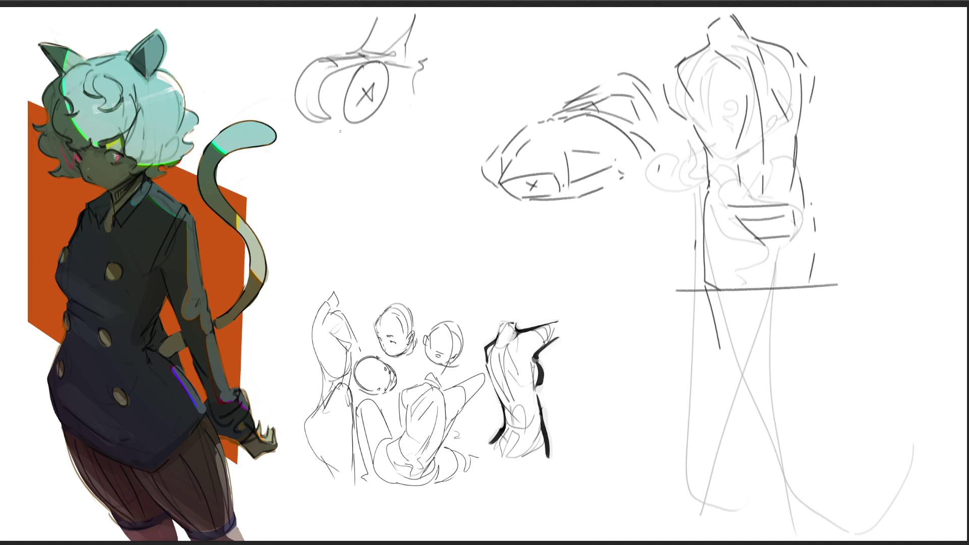
- Sketch a boxy torso construction beneath the cylinder study
mouse_move(298, 114)
mouse_down()
mouse_move(347, 149)
mouse_move(347, 136)
mouse_move(389, 125)
mouse_move(404, 133)
mouse_up()
drag(390, 82, 453, 106)
drag(433, 69, 470, 129)
mouse_move(349, 166)
mouse_down()
mouse_move(430, 143)
mouse_move(447, 173)
mouse_move(418, 196)
mouse_move(400, 192)
mouse_move(454, 160)
mouse_move(470, 202)
mouse_up()
mouse_move(369, 156)
mouse_down()
mouse_move(395, 237)
mouse_move(420, 256)
mouse_move(469, 244)
mouse_up()
mouse_move(479, 157)
mouse_down()
mouse_move(472, 187)
mouse_move(486, 247)
mouse_up()
- Finish the torso's right edge and base, then sweep long curves across the canvas
drag(401, 253, 472, 252)
drag(394, 233, 399, 277)
mouse_move(439, 277)
mouse_down()
mouse_move(456, 286)
mouse_move(488, 252)
mouse_up()
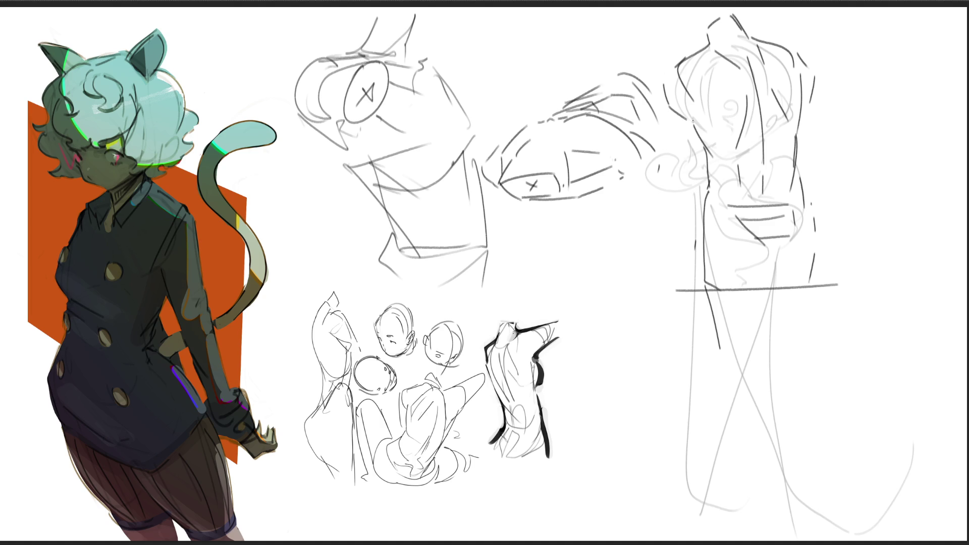
drag(854, 144, 773, 6)
drag(129, 6, 883, 367)
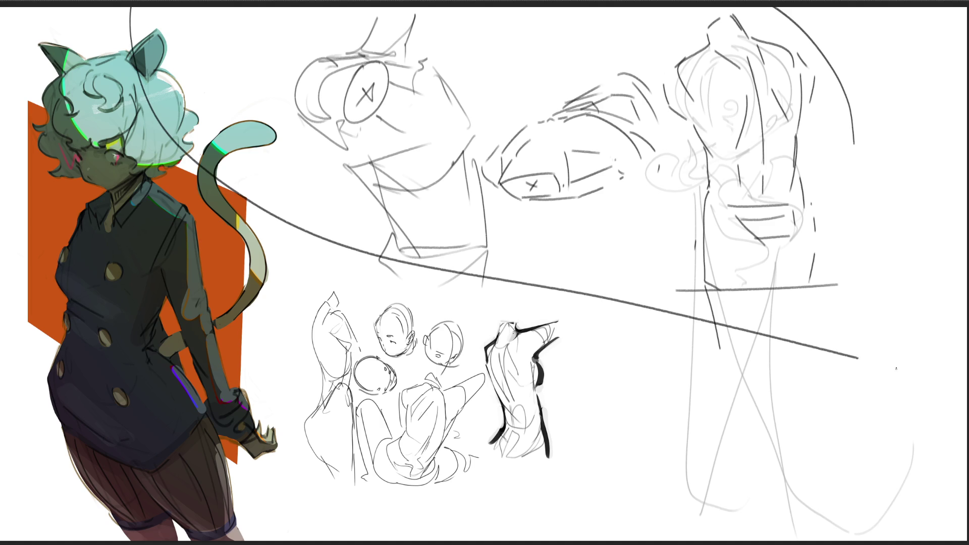
- Undo the stray curve and lasso-select the right-hand sketches
key(ctrl+z)
key(ctrl+z)
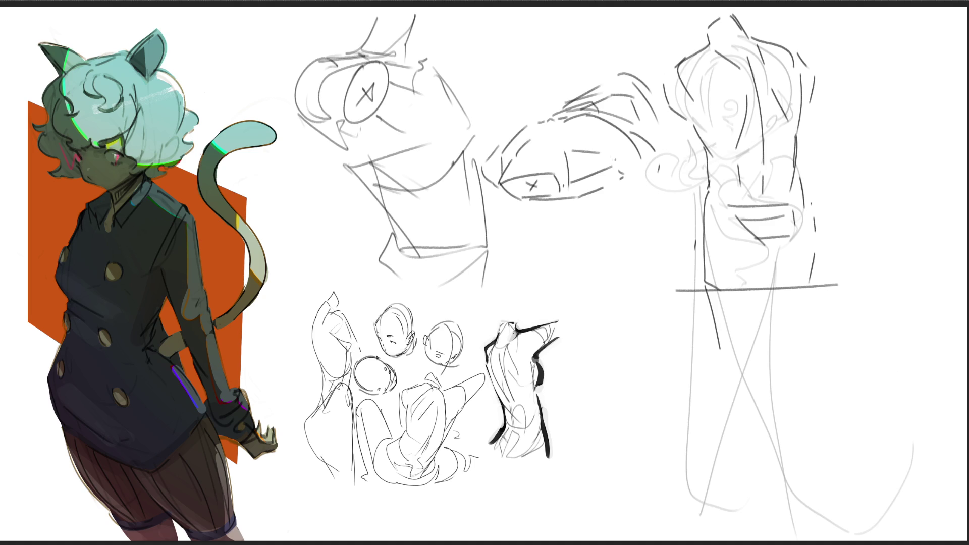
mouse_move(500, 65)
mouse_down()
mouse_move(447, 8)
mouse_move(287, 167)
mouse_move(412, 294)
mouse_move(457, 31)
mouse_up()
key(ctrl+d)
- Reselect and free-transform the sketches smaller, moving them to the top centre, then deselect
key(ctrl+shift+d)
key(ctrl+t)
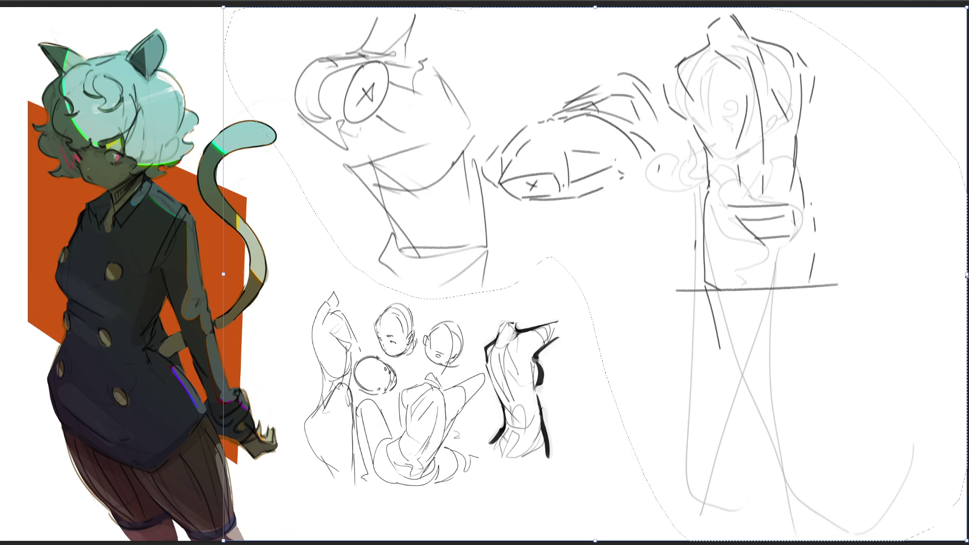
drag(965, 541, 588, 404)
drag(538, 209, 515, 92)
key(Return)
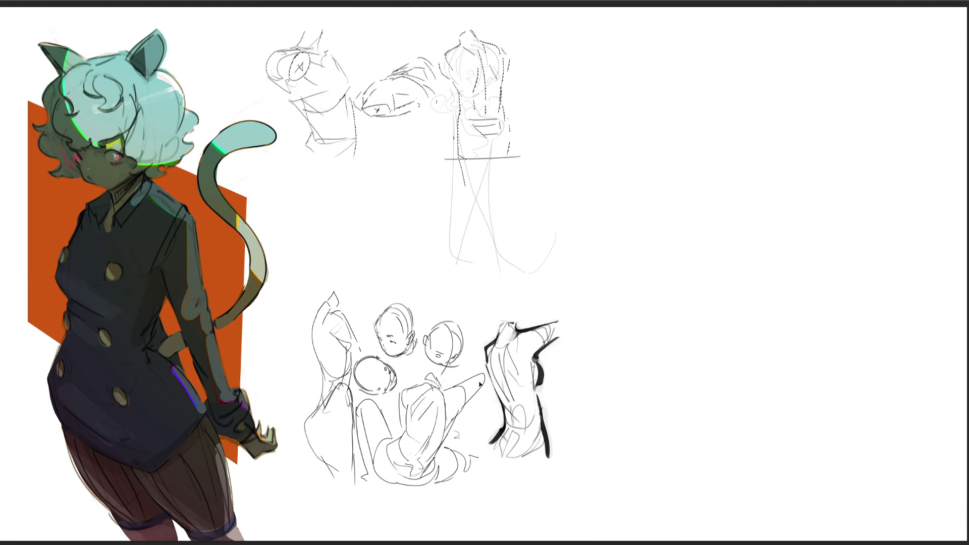
key(ctrl+d)
- Sketch a capped profile head with brim, ear, eye and darkened back outline in the upper right
mouse_move(651, 71)
mouse_down()
mouse_move(648, 105)
mouse_move(678, 55)
mouse_move(709, 95)
mouse_up()
mouse_move(639, 109)
mouse_down()
mouse_move(691, 87)
mouse_move(686, 102)
mouse_move(721, 99)
mouse_move(726, 115)
mouse_move(706, 121)
mouse_up()
mouse_move(648, 111)
mouse_down()
mouse_move(642, 121)
mouse_move(652, 124)
mouse_up()
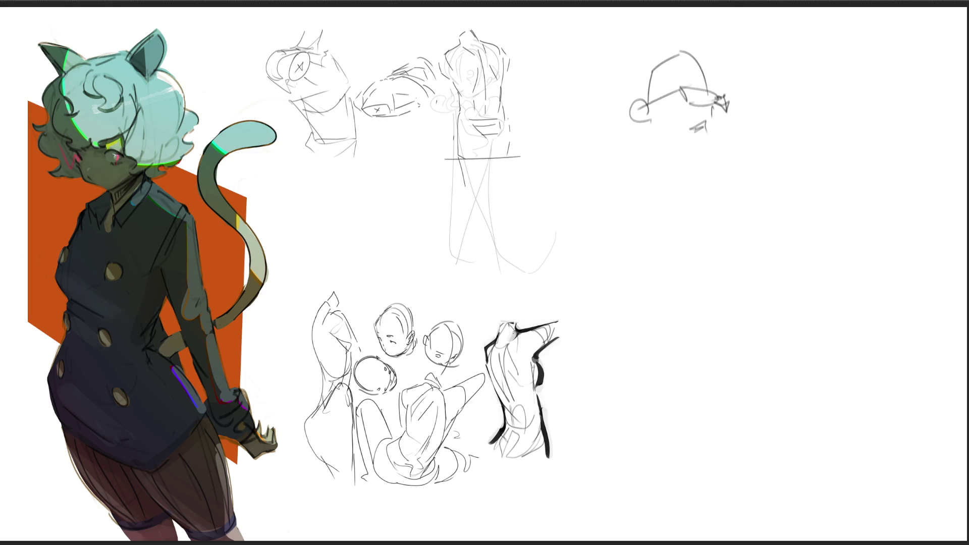
mouse_move(691, 78)
mouse_down()
mouse_move(711, 90)
mouse_move(712, 136)
mouse_up()
mouse_move(704, 124)
mouse_down()
mouse_move(664, 141)
mouse_move(682, 151)
mouse_up()
drag(691, 78, 699, 84)
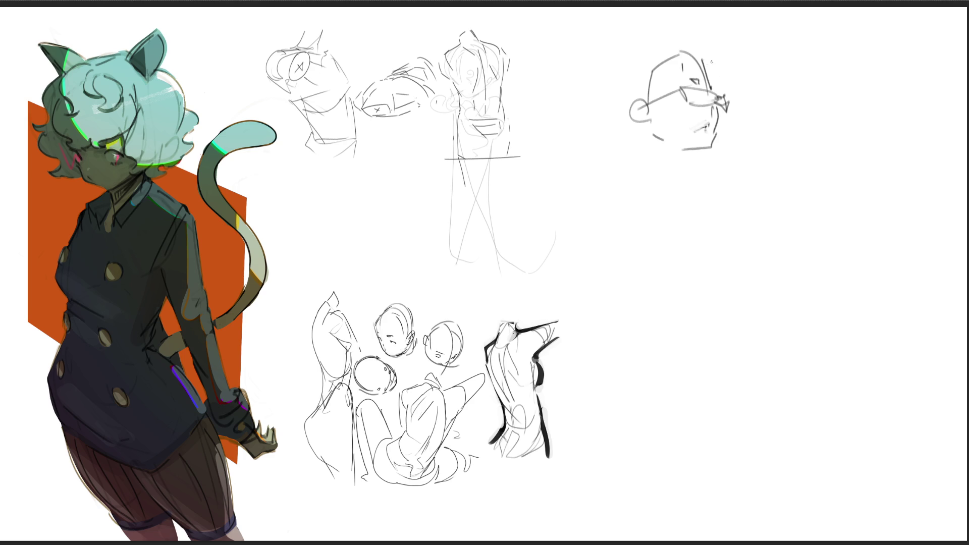
mouse_move(650, 98)
mouse_down()
mouse_move(658, 63)
mouse_move(716, 45)
mouse_move(720, 71)
mouse_move(665, 53)
mouse_move(624, 71)
mouse_move(618, 129)
mouse_up()
drag(611, 137, 626, 148)
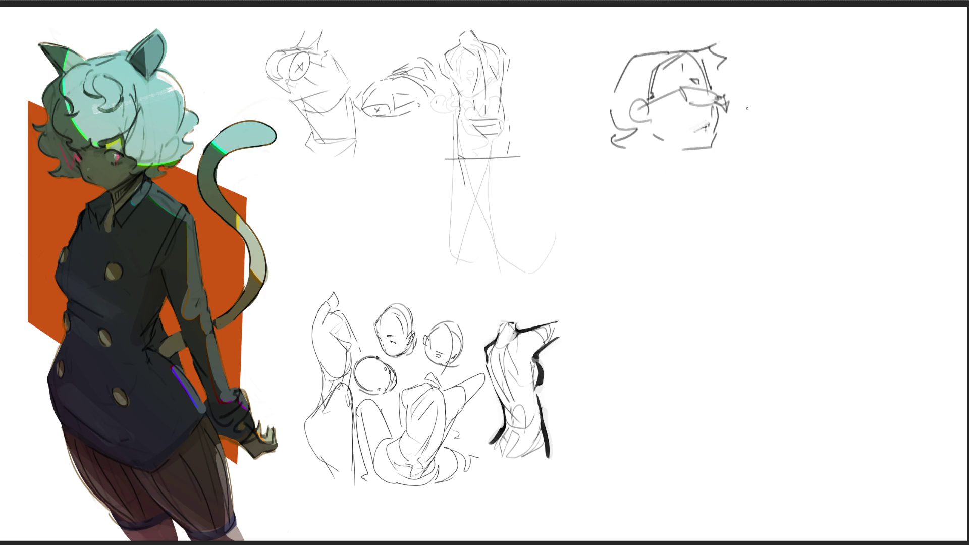
- Ink the nose and bold dark-rimmed glasses with thickened arm, rim and lens outlines
mouse_move(719, 101)
mouse_down()
mouse_move(711, 118)
mouse_move(708, 104)
mouse_up()
mouse_move(711, 93)
mouse_down()
mouse_move(712, 108)
mouse_move(725, 97)
mouse_move(721, 111)
mouse_up()
drag(715, 113, 713, 127)
mouse_move(646, 103)
mouse_down()
mouse_move(701, 87)
mouse_move(708, 107)
mouse_up()
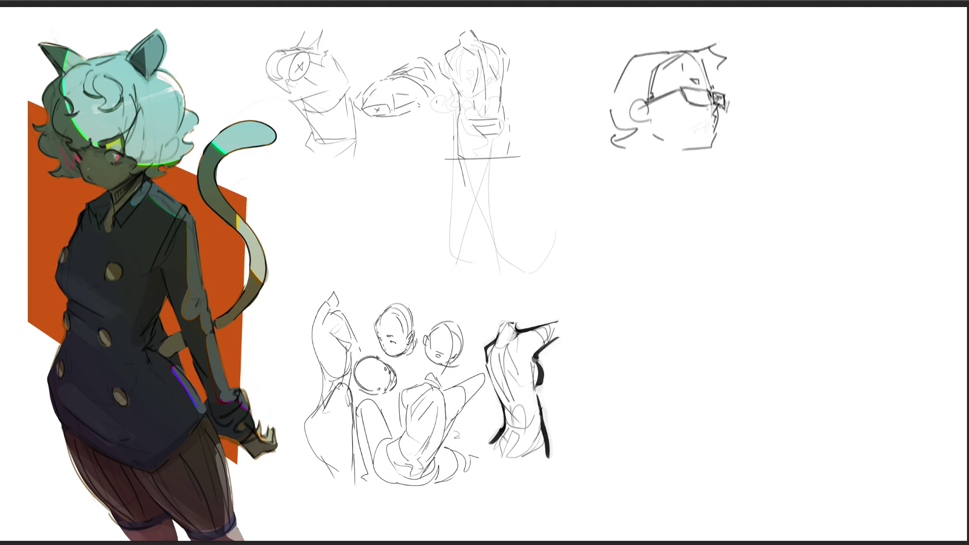
drag(709, 92, 712, 103)
drag(726, 96, 727, 110)
mouse_move(683, 89)
mouse_down()
mouse_move(686, 107)
mouse_move(706, 109)
mouse_move(708, 91)
mouse_move(707, 106)
mouse_move(727, 114)
mouse_move(717, 108)
mouse_up()
- Darken the face outline, add hair strokes, undo a failed one, and draw the hairline and back of head
mouse_move(702, 62)
mouse_down()
mouse_move(710, 84)
mouse_move(713, 39)
mouse_up()
mouse_move(721, 41)
mouse_down()
mouse_move(732, 73)
mouse_move(741, 44)
mouse_up()
mouse_move(732, 76)
mouse_down()
mouse_move(745, 45)
mouse_move(733, 78)
mouse_up()
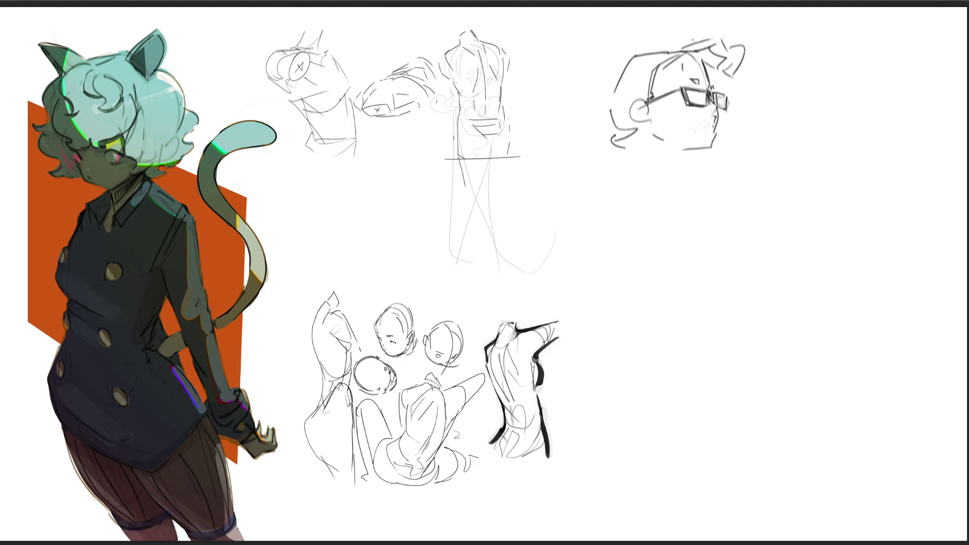
mouse_move(670, 63)
mouse_down()
mouse_move(714, 57)
mouse_move(706, 36)
mouse_move(711, 65)
mouse_move(656, 79)
mouse_move(648, 96)
mouse_up()
key(ctrl+z)
key(ctrl+z)
mouse_move(676, 45)
mouse_down()
mouse_move(615, 71)
mouse_move(609, 140)
mouse_move(683, 157)
mouse_up()
- Draw the jaw and neck lines and darken the ear outline
drag(683, 157, 684, 174)
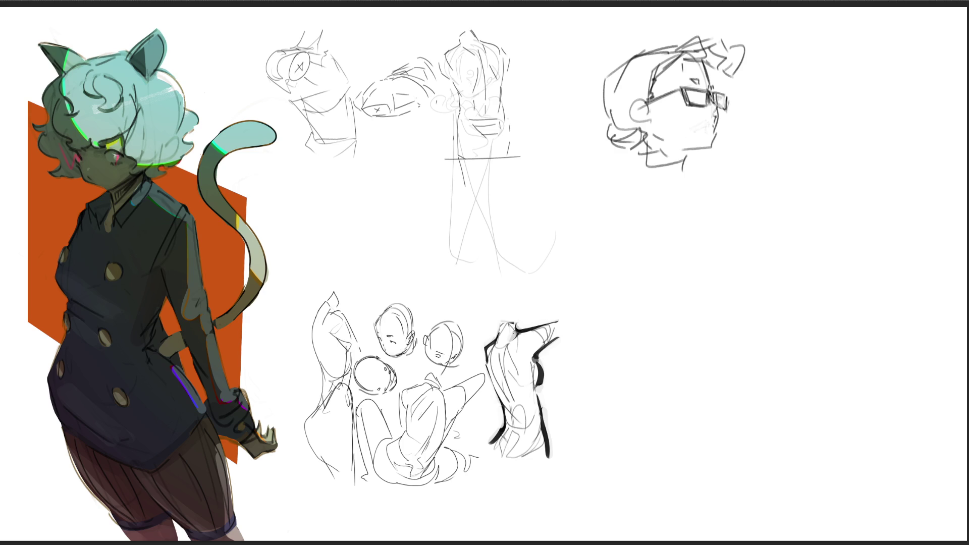
mouse_move(642, 100)
mouse_down()
mouse_move(638, 121)
mouse_move(645, 118)
mouse_up()
- Shade the front lens, sketch a top hat beside the head, and test a small mark on blank canvas
drag(679, 79, 693, 81)
mouse_move(709, 99)
mouse_down()
mouse_move(716, 128)
mouse_move(720, 92)
mouse_move(724, 124)
mouse_move(728, 102)
mouse_move(716, 95)
mouse_move(724, 106)
mouse_up()
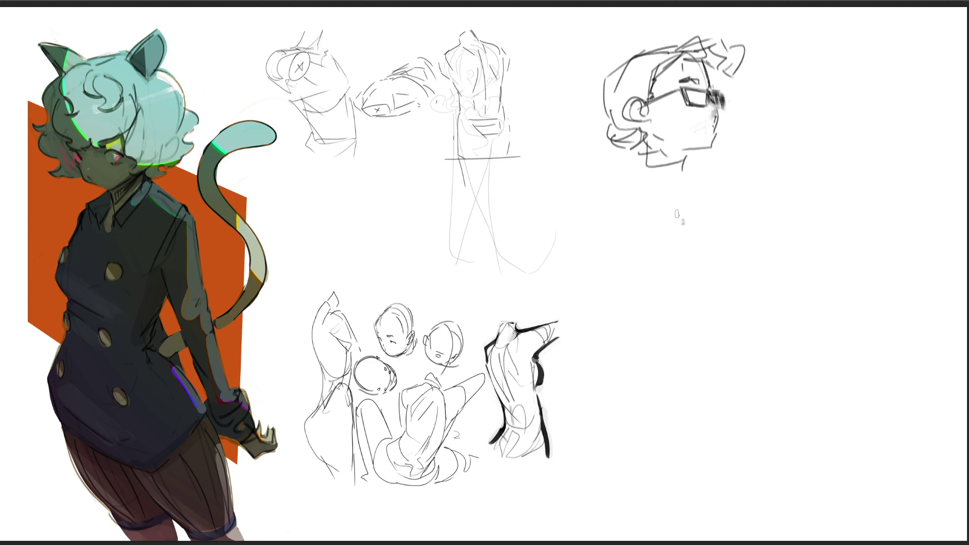
mouse_move(616, 66)
mouse_down()
mouse_move(580, 47)
mouse_move(583, 110)
mouse_move(600, 116)
mouse_move(620, 51)
mouse_move(588, 105)
mouse_up()
mouse_move(611, 54)
mouse_down()
mouse_move(580, 117)
mouse_move(652, 43)
mouse_up()
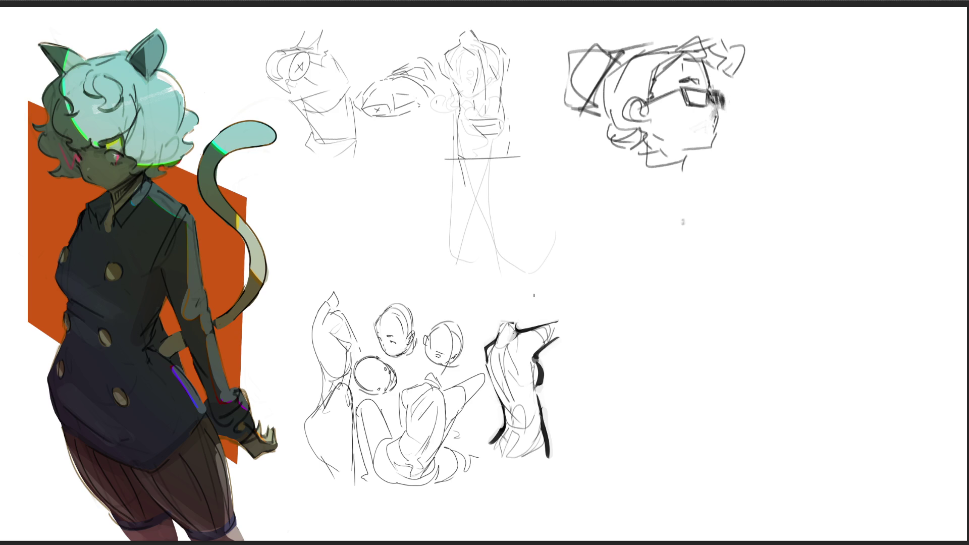
click(693, 254)
- Fade the head sketch with a soft eraser, then draw a boxy construction shape with edges and diagonals over it
drag(724, 205, 785, 163)
key(bracketleft)
key(bracketleft)
key(bracketleft)
key(bracketleft)
key(bracketleft)
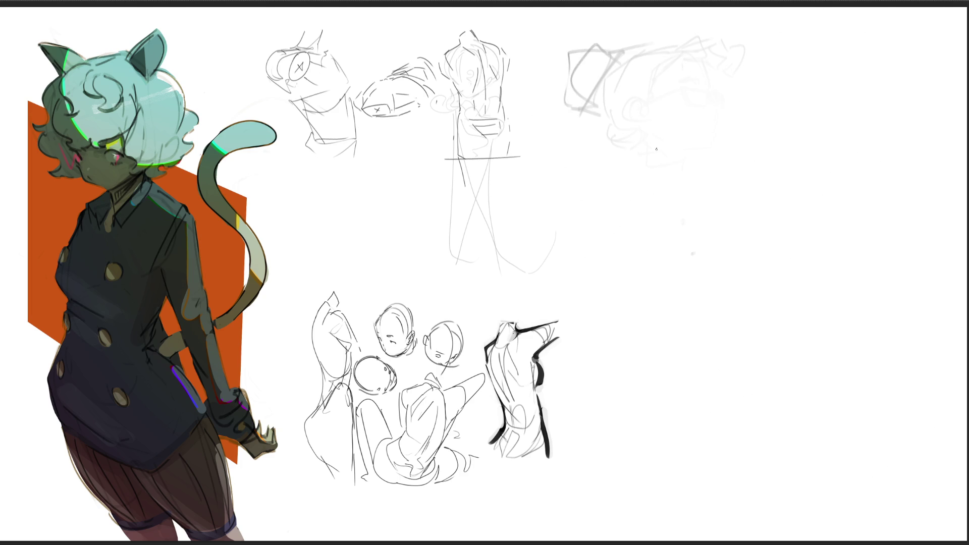
mouse_move(567, 58)
mouse_down()
mouse_move(563, 111)
mouse_move(625, 31)
mouse_move(586, 98)
mouse_move(593, 115)
mouse_up()
mouse_move(618, 70)
mouse_down()
mouse_move(606, 100)
mouse_move(576, 125)
mouse_up()
drag(655, 45, 606, 77)
drag(577, 40, 586, 60)
mouse_move(570, 38)
mouse_down()
mouse_move(622, 23)
mouse_move(621, 58)
mouse_move(565, 103)
mouse_up()
mouse_move(615, 65)
mouse_down()
mouse_move(565, 109)
mouse_move(612, 121)
mouse_up()
drag(635, 25, 611, 121)
drag(633, 58, 605, 115)
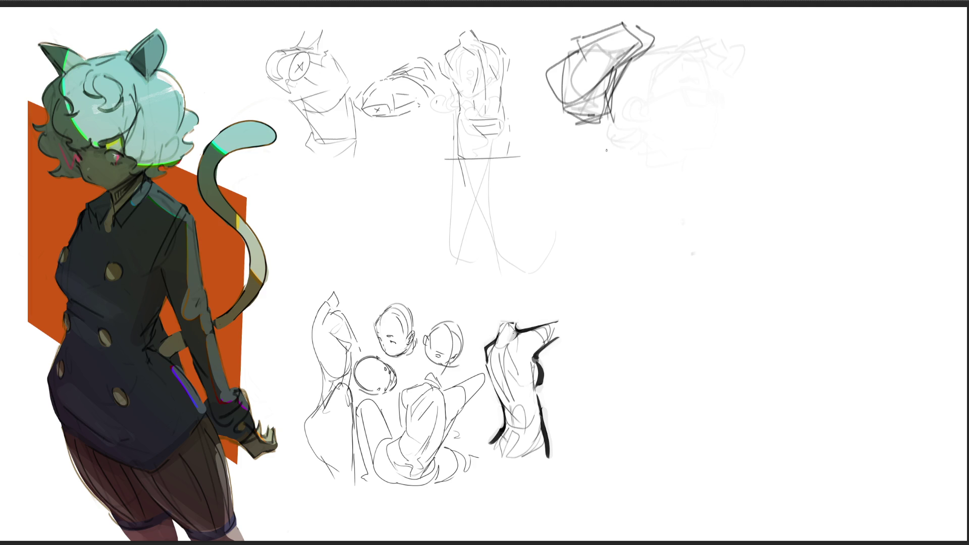
- Draw a large arc, overlapping ovals, a zigzag stroke and a downward loop beside the box
mouse_move(606, 115)
mouse_down()
mouse_move(620, 148)
mouse_move(669, 47)
mouse_move(680, 127)
mouse_move(636, 152)
mouse_move(711, 114)
mouse_up()
mouse_move(626, 152)
mouse_down()
mouse_move(698, 77)
mouse_move(674, 118)
mouse_move(696, 137)
mouse_up()
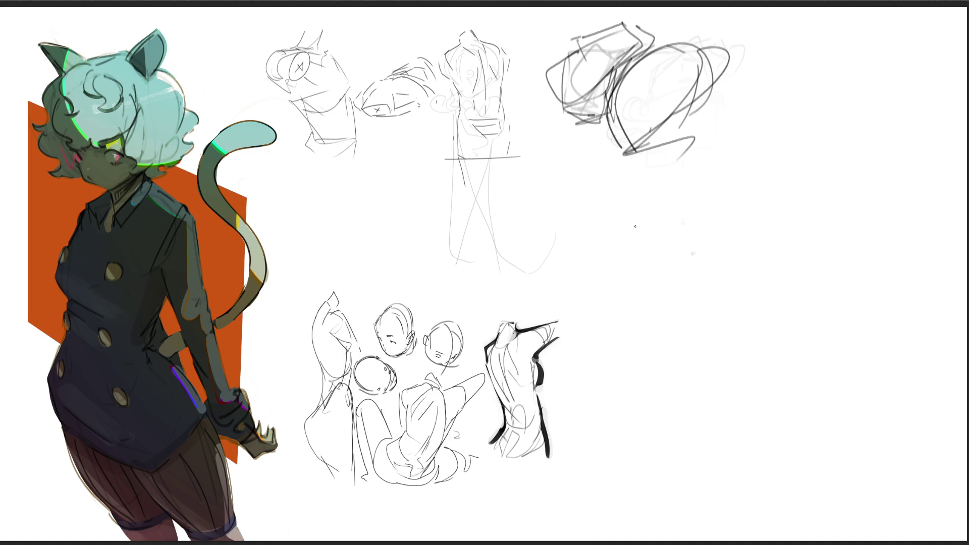
drag(610, 149, 682, 160)
drag(667, 128, 644, 184)
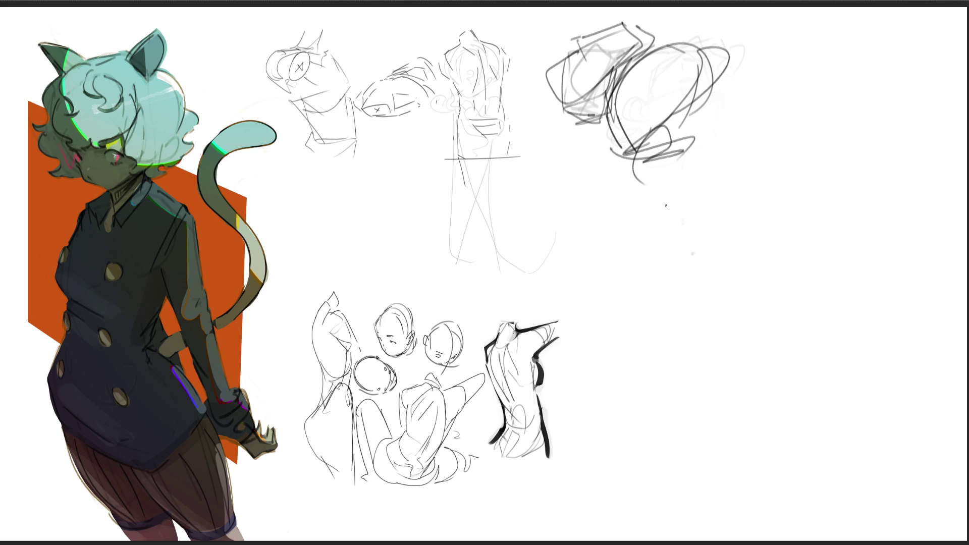